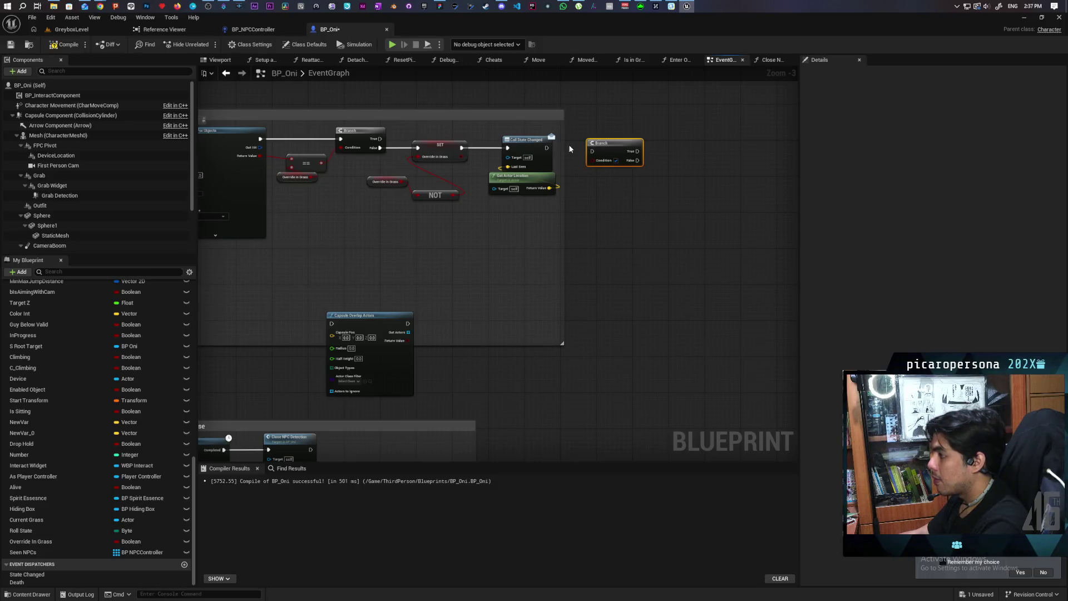
# Run a Branch after Call State Changed, conditioned on Override in Grass, and widen the grass comment.
pyautogui.moveTo(546, 148); pyautogui.dragTo(593, 151)
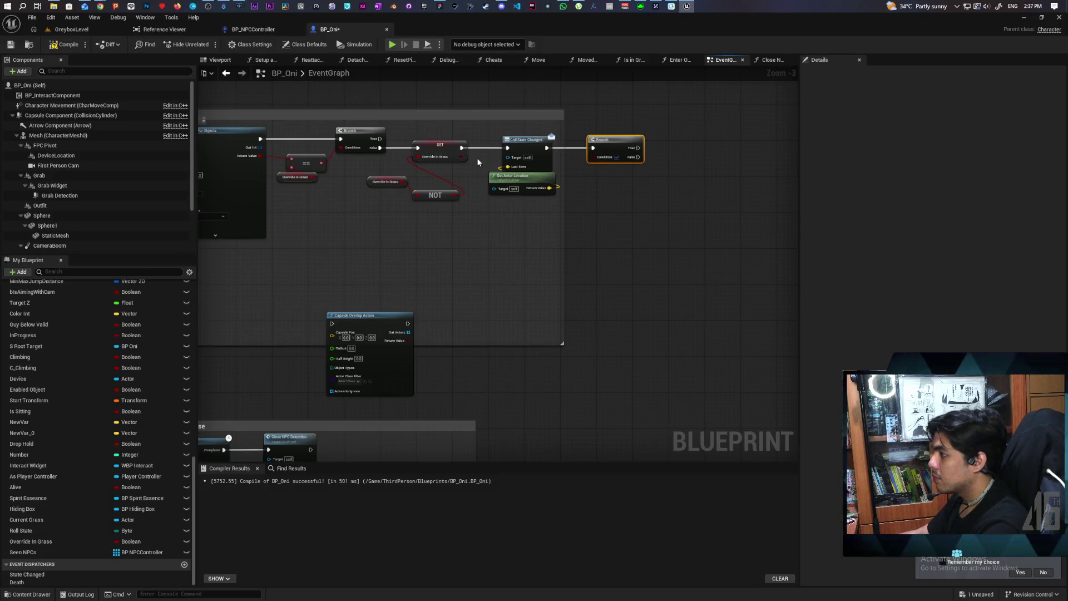
pyautogui.moveTo(461, 157); pyautogui.dragTo(593, 156)
pyautogui.moveTo(565, 244); pyautogui.dragTo(725, 237)
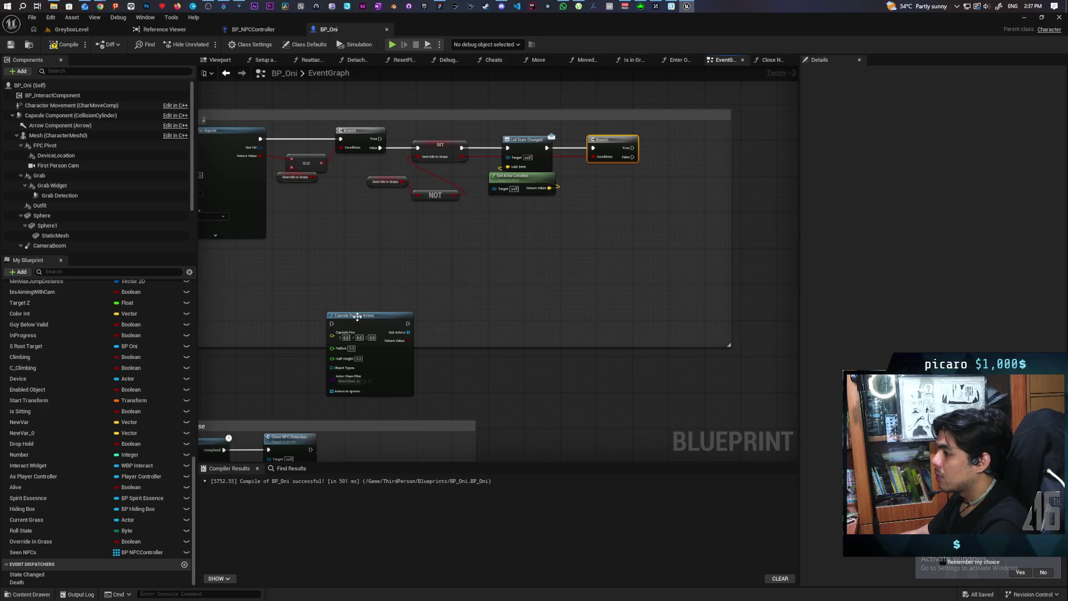
# Add a Seen NPCs Clear node that runs from the Branch's False output.
pyautogui.moveTo(23, 552)
pyautogui.mouseDown()
pyautogui.moveTo(638, 179)
pyautogui.moveTo(633, 159)
pyautogui.mouseUp()
pyautogui.click(64, 45)
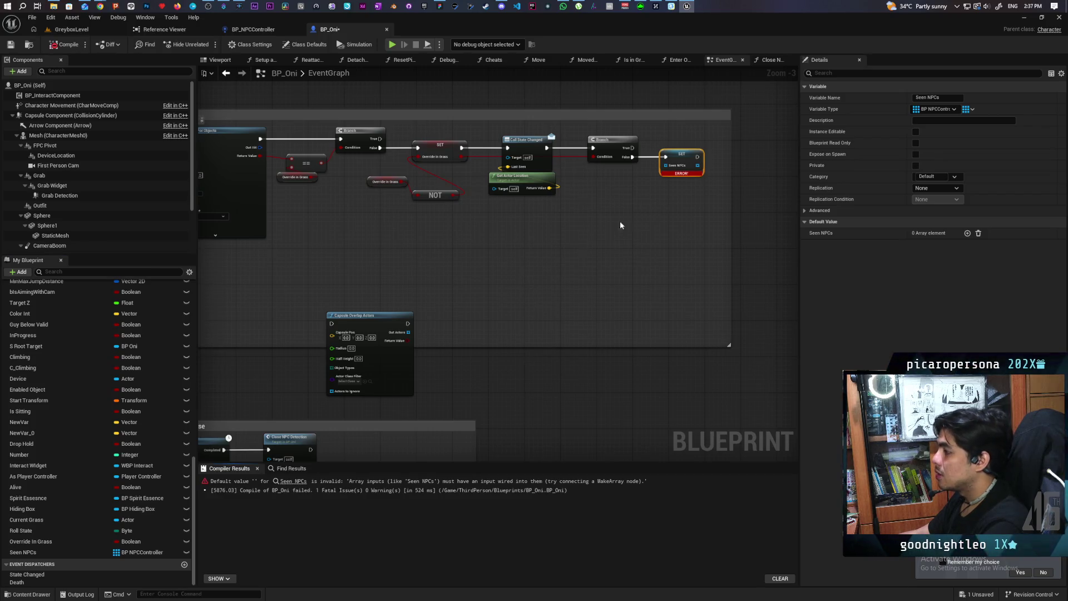
pyautogui.click(23, 552)
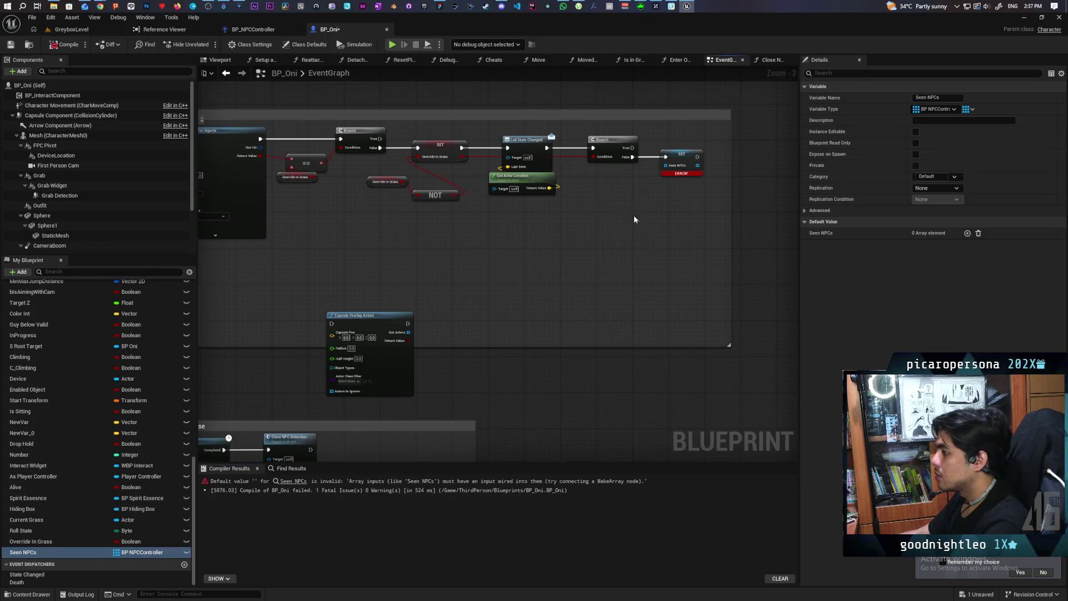
pyautogui.moveTo(633, 199); pyautogui.dragTo(642, 242)
pyautogui.write('empty')
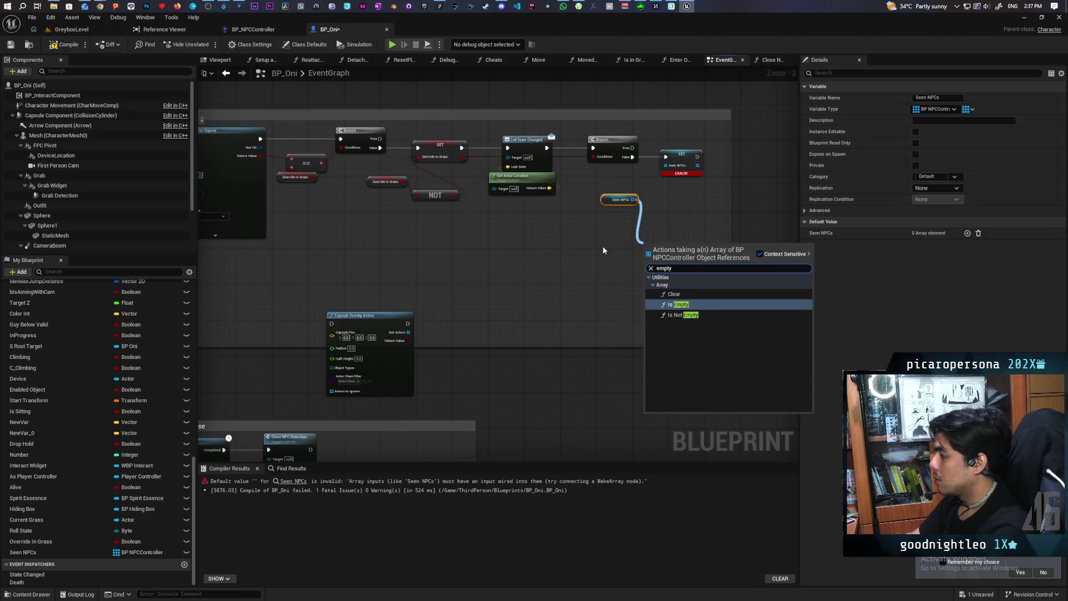
pyautogui.press('Up')
pyautogui.press('Return')
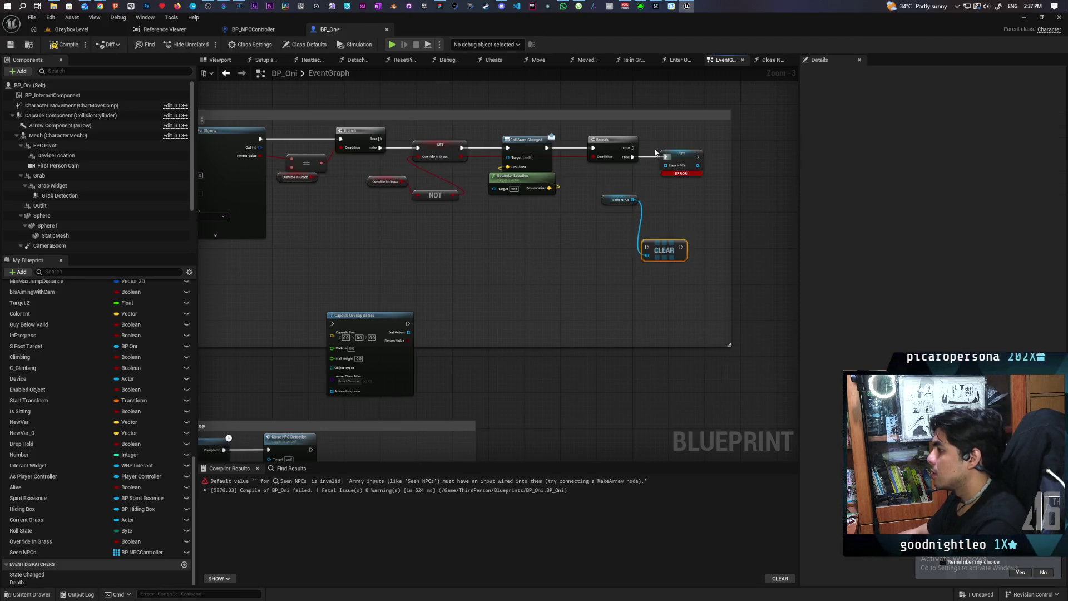
pyautogui.moveTo(632, 157)
pyautogui.mouseDown()
pyautogui.moveTo(647, 247)
pyautogui.moveTo(664, 158)
pyautogui.mouseUp()
# Delete the erroring Seen NPCs setter and start a GreyboxLevel playtest.
pyautogui.click(681, 155)
pyautogui.press('Delete')
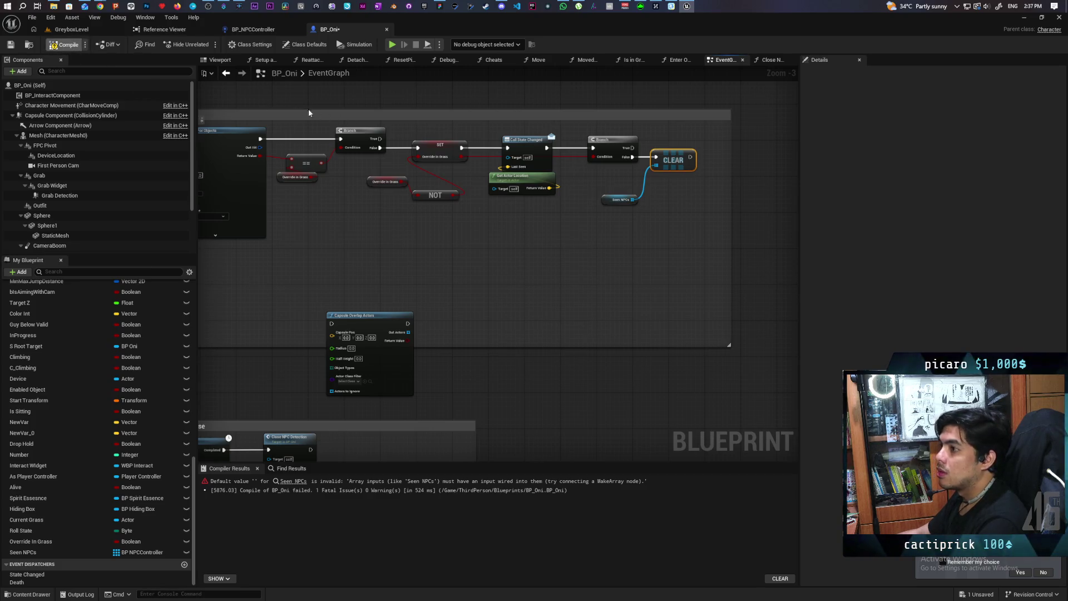
pyautogui.click(71, 29)
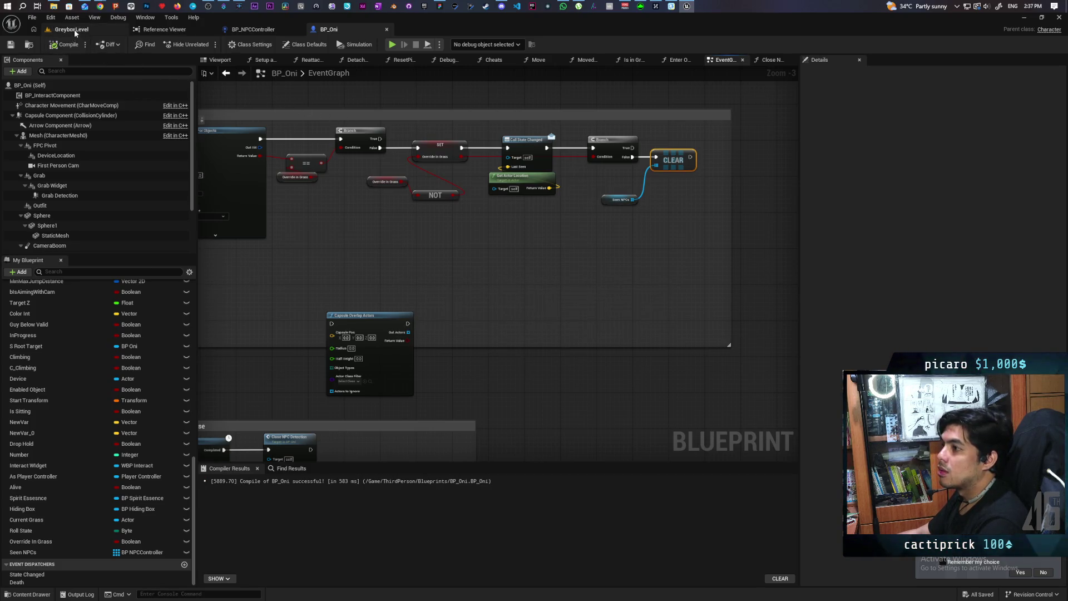
pyautogui.click(206, 45)
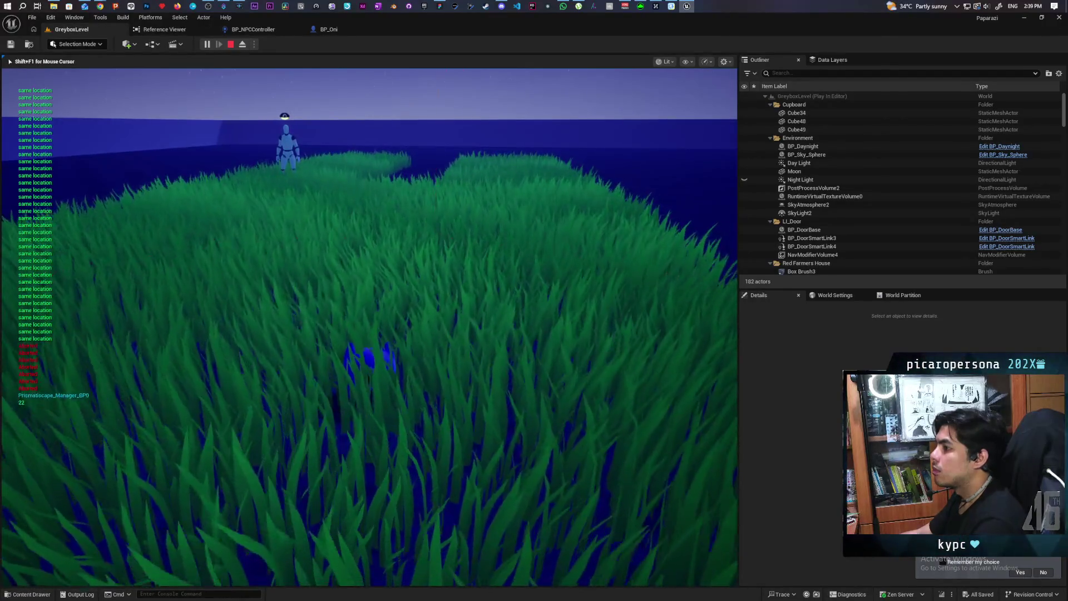
# Stop the playtest, run a second one, then return to BP_Oni's graph near the Clear node.
pyautogui.press('Escape')
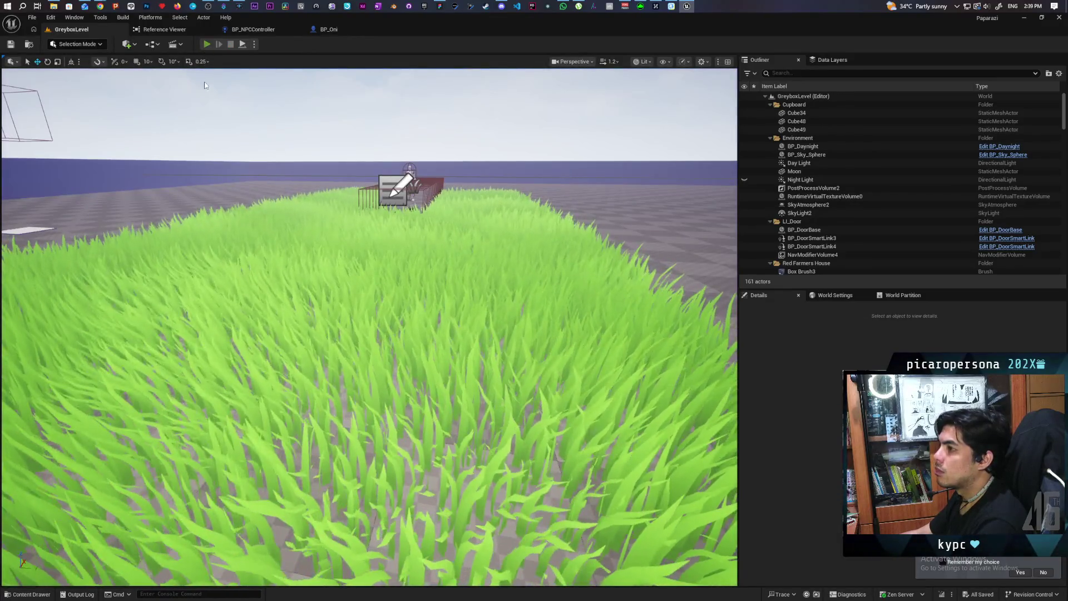
pyautogui.click(206, 44)
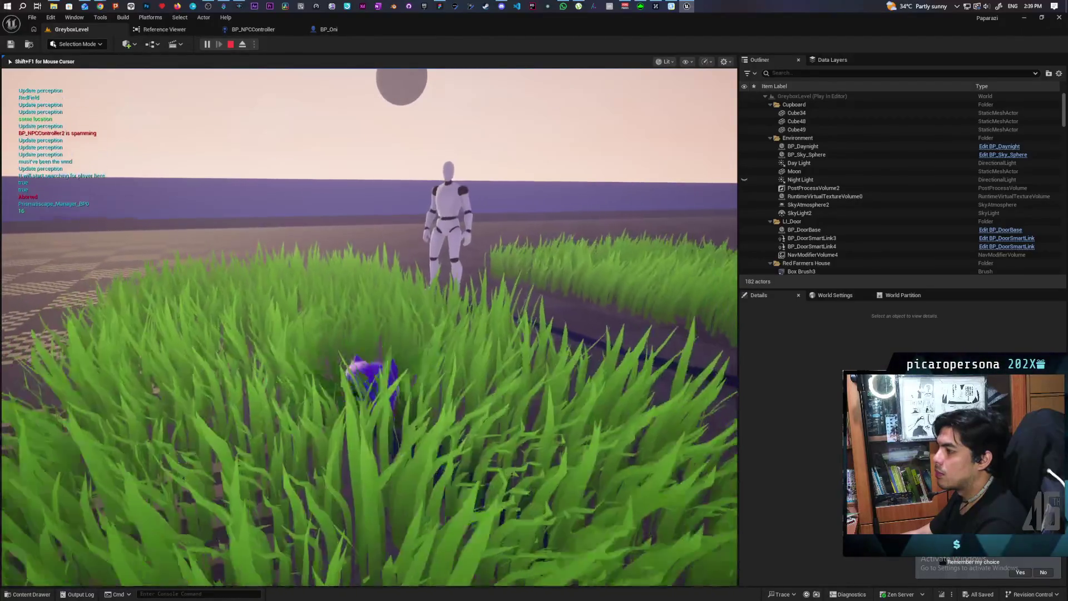
pyautogui.press('Escape')
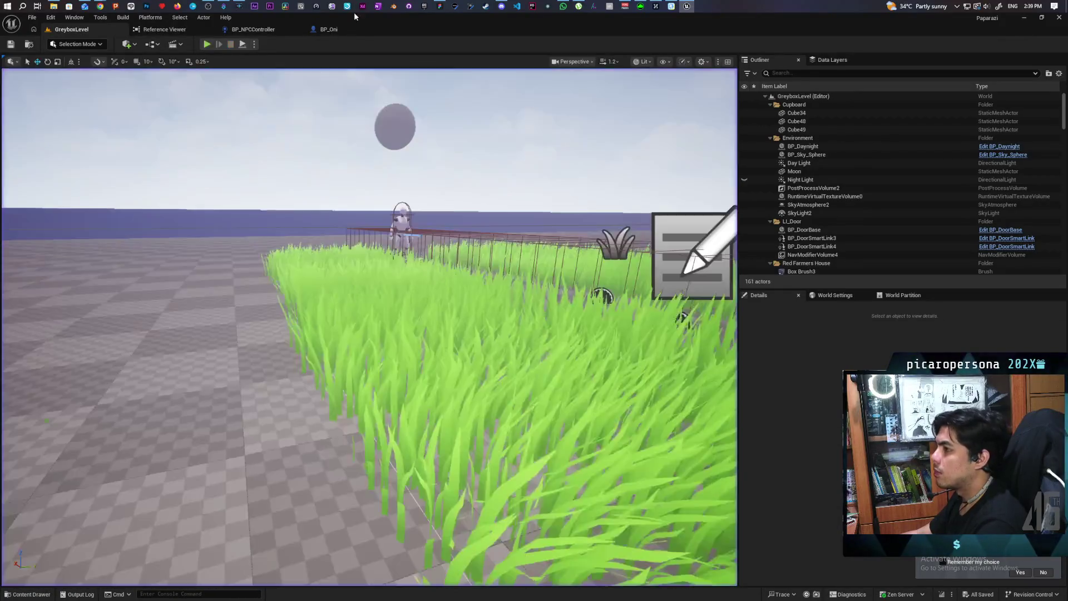
pyautogui.click(340, 29)
pyautogui.moveTo(525, 249)
pyautogui.mouseDown()
pyautogui.moveTo(452, 267)
pyautogui.moveTo(494, 268)
pyautogui.mouseUp()
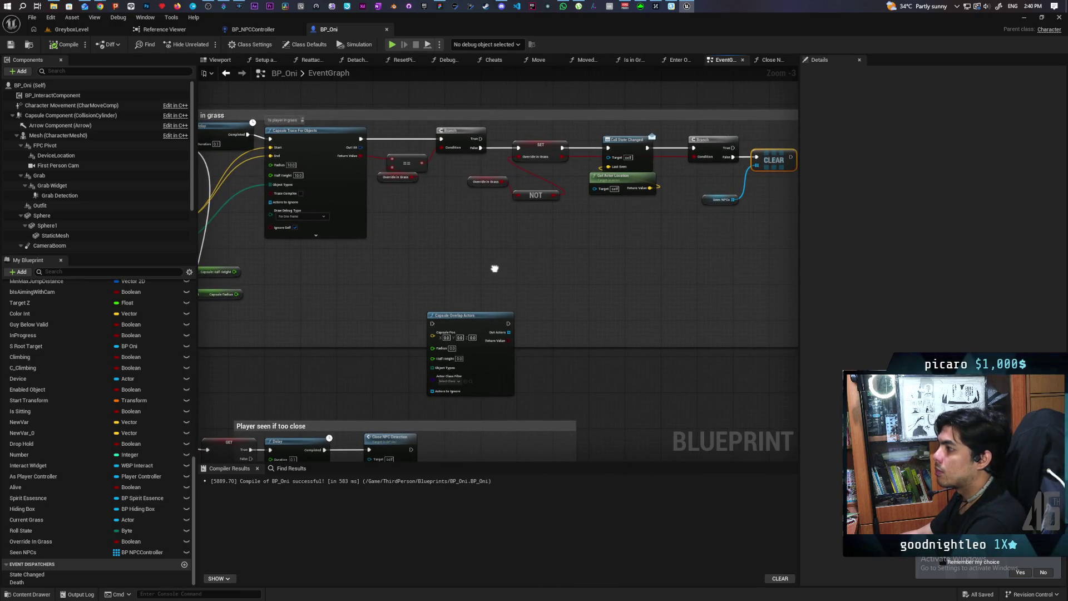
# Look over BP_Oni's grass visibility nodes, then open BP_NPCController's Perception graph.
pyautogui.moveTo(494, 268); pyautogui.dragTo(493, 268)
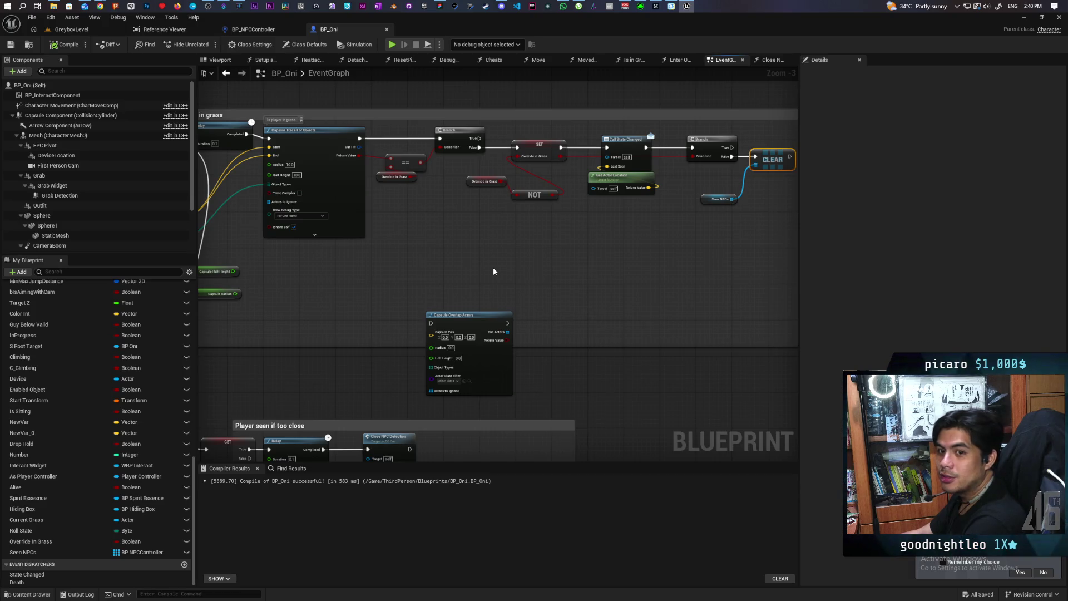
pyautogui.moveTo(437, 233)
pyautogui.mouseDown()
pyautogui.moveTo(517, 267)
pyautogui.moveTo(477, 184)
pyautogui.moveTo(436, 226)
pyautogui.moveTo(596, 213)
pyautogui.moveTo(483, 243)
pyautogui.mouseUp()
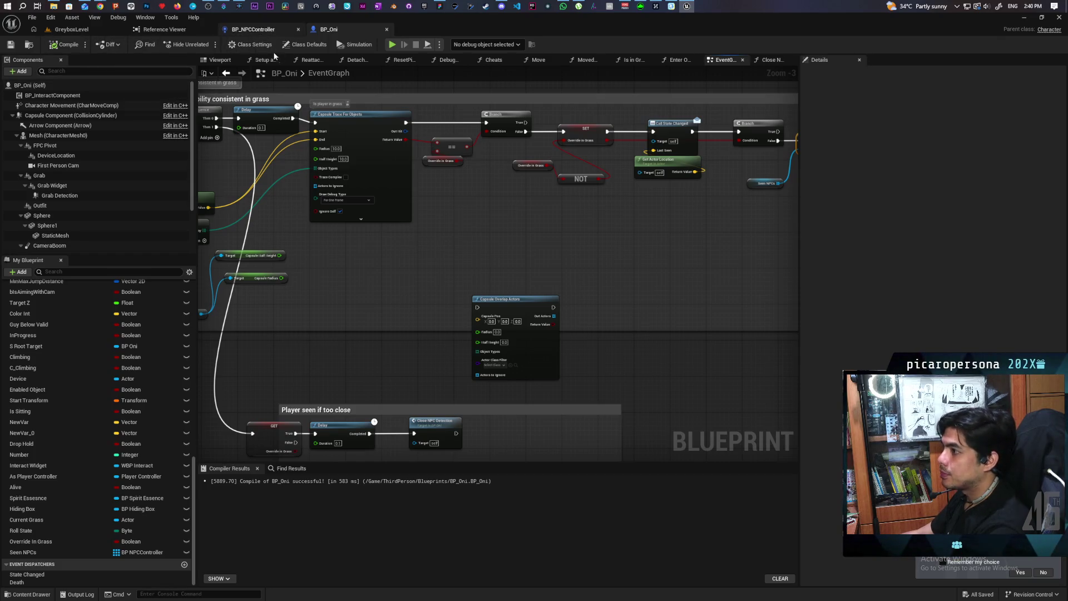
pyautogui.click(253, 29)
pyautogui.click(40, 109)
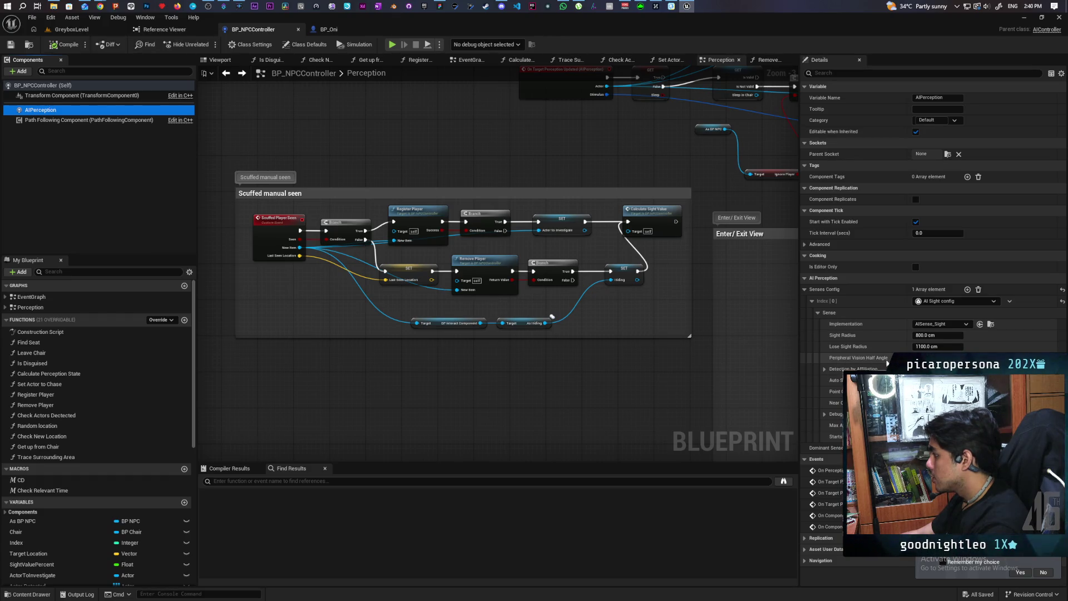
# Switch back to the GreyboxLevel viewport tab.
pyautogui.click(57, 26)
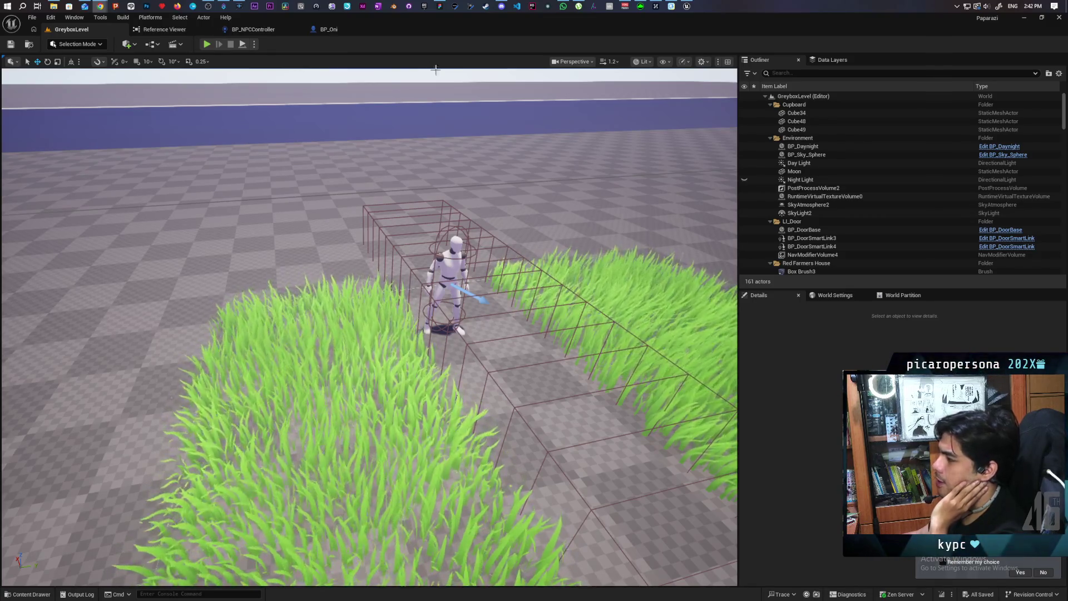
# Return to BP_Oni and pan the EventGraph past the capsule trace to the 'Player seen if too close' group.
pyautogui.click(331, 29)
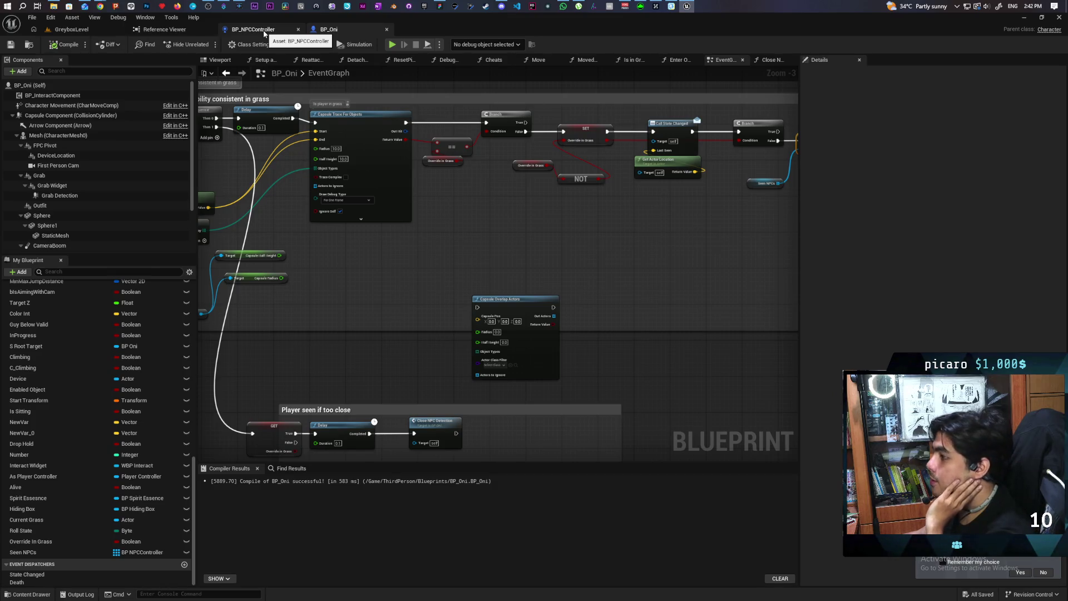
pyautogui.scroll(-2, 595, 223)
pyautogui.scroll(2, 492, 240)
pyautogui.moveTo(427, 239)
pyautogui.mouseDown()
pyautogui.moveTo(670, 219)
pyautogui.moveTo(654, 196)
pyautogui.moveTo(611, 227)
pyautogui.mouseUp()
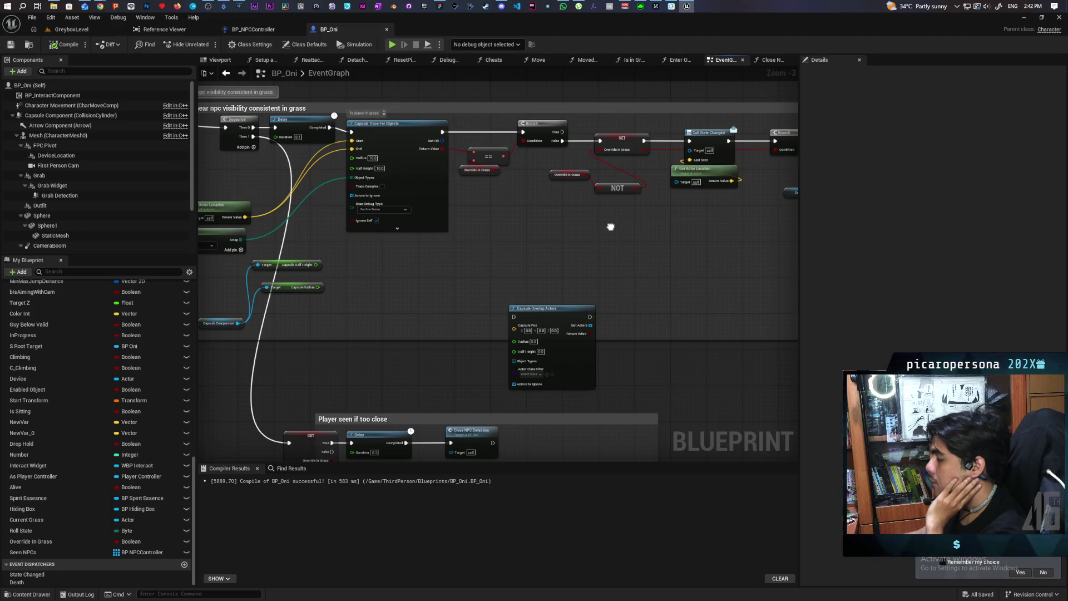
pyautogui.moveTo(611, 227); pyautogui.dragTo(590, 153)
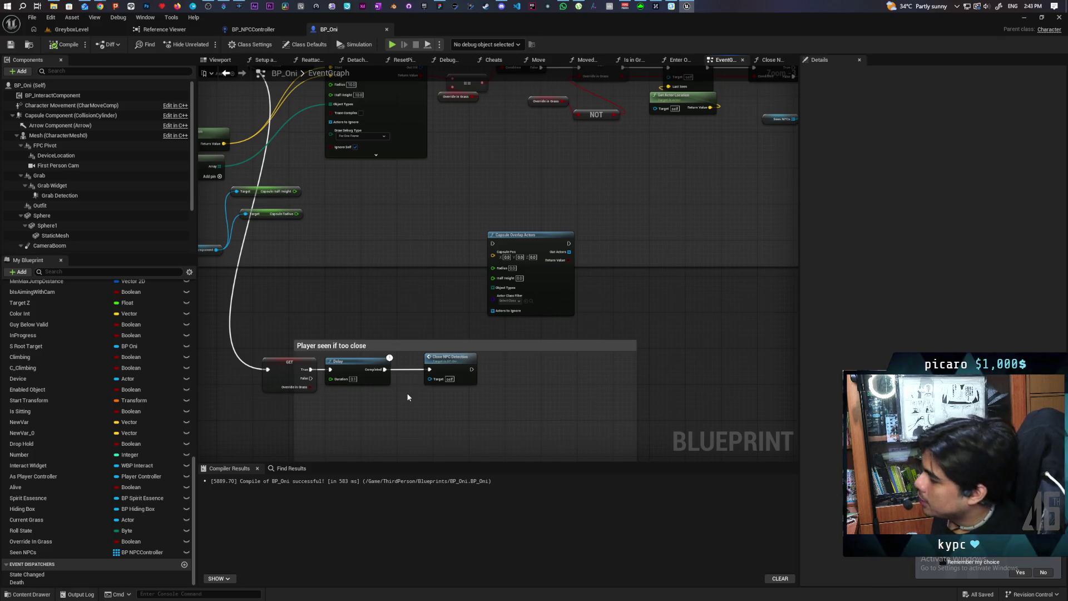
pyautogui.rightClick(613, 185)
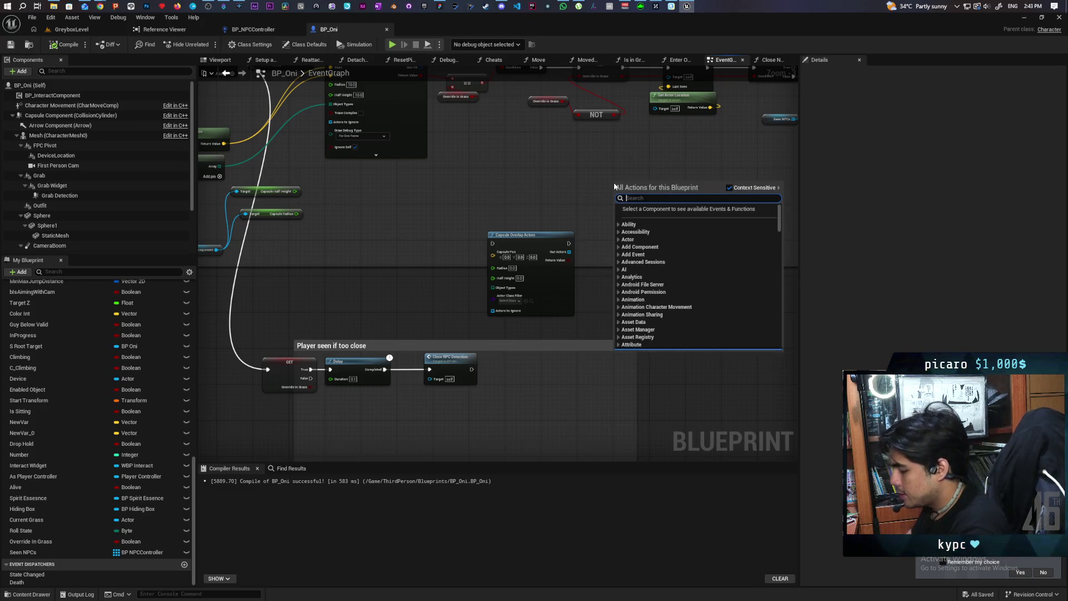
pyautogui.write('a cos')
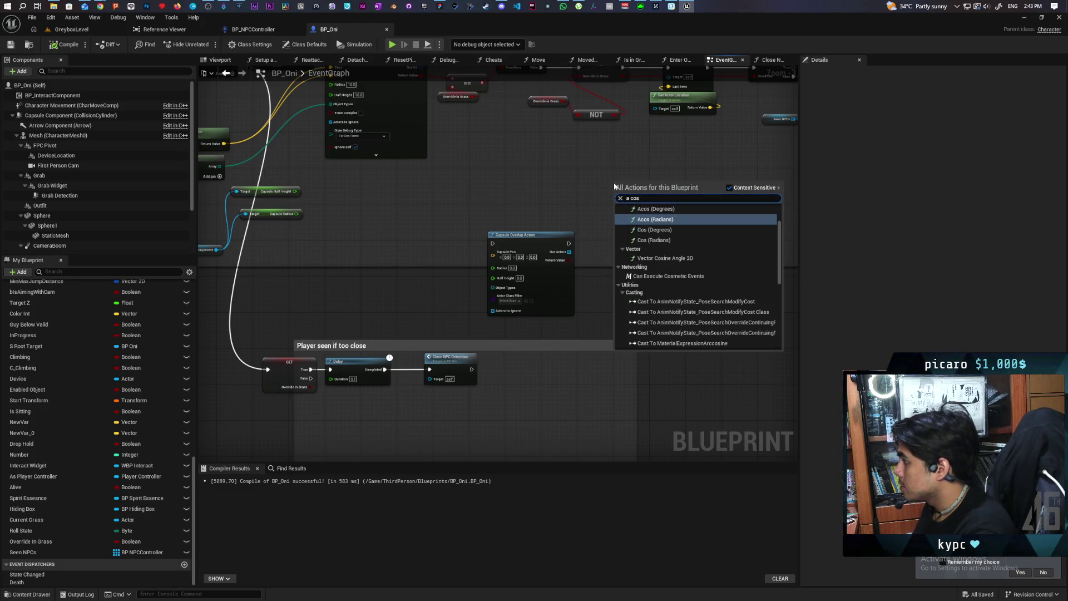
pyautogui.press('Escape')
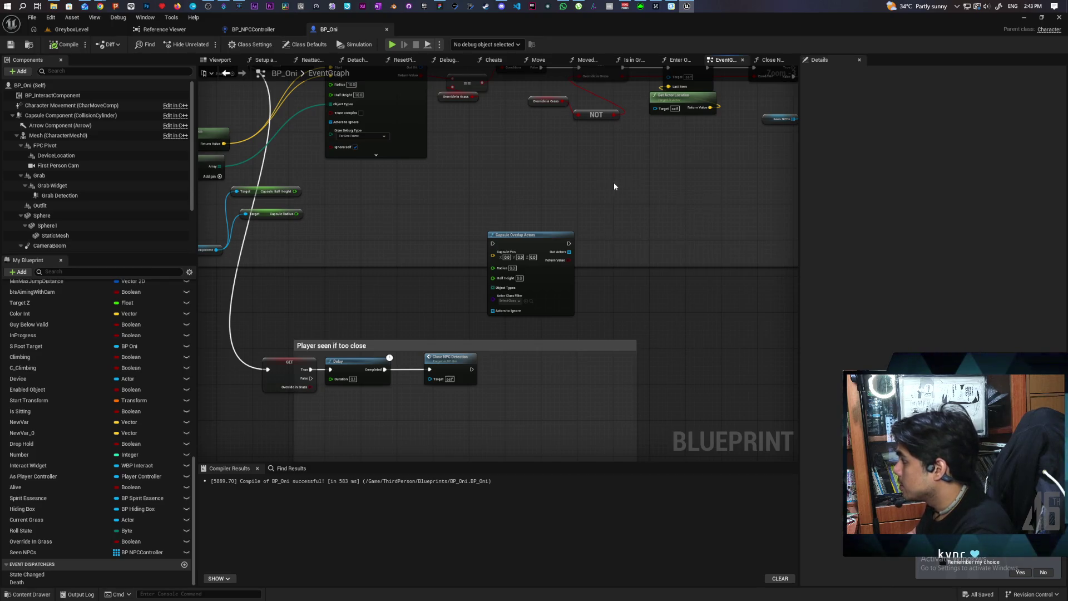
pyautogui.scroll(2, 630, 204)
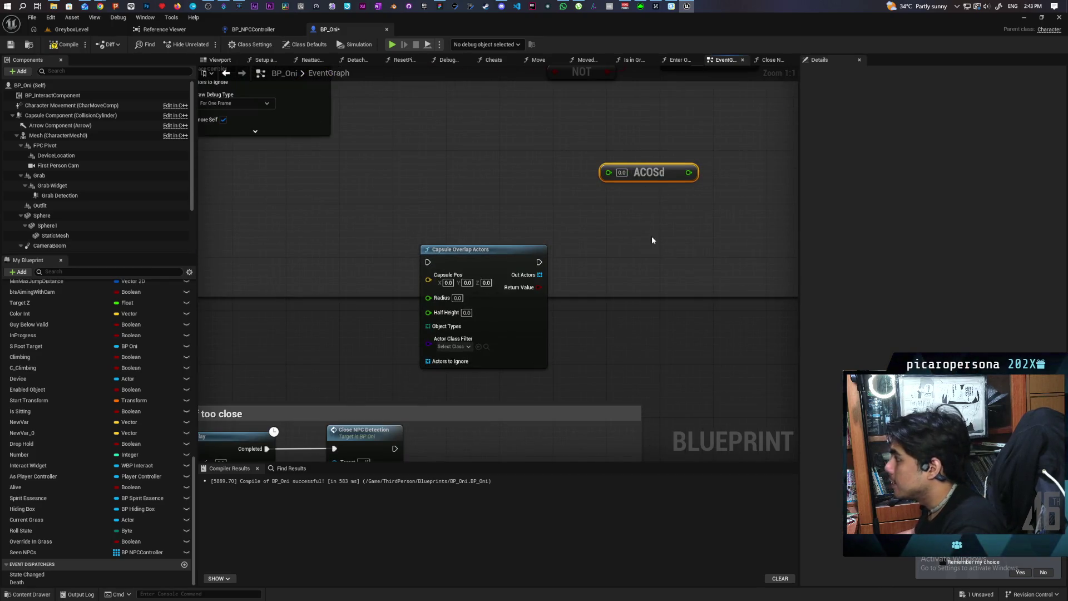
pyautogui.scroll(-2, 623, 267)
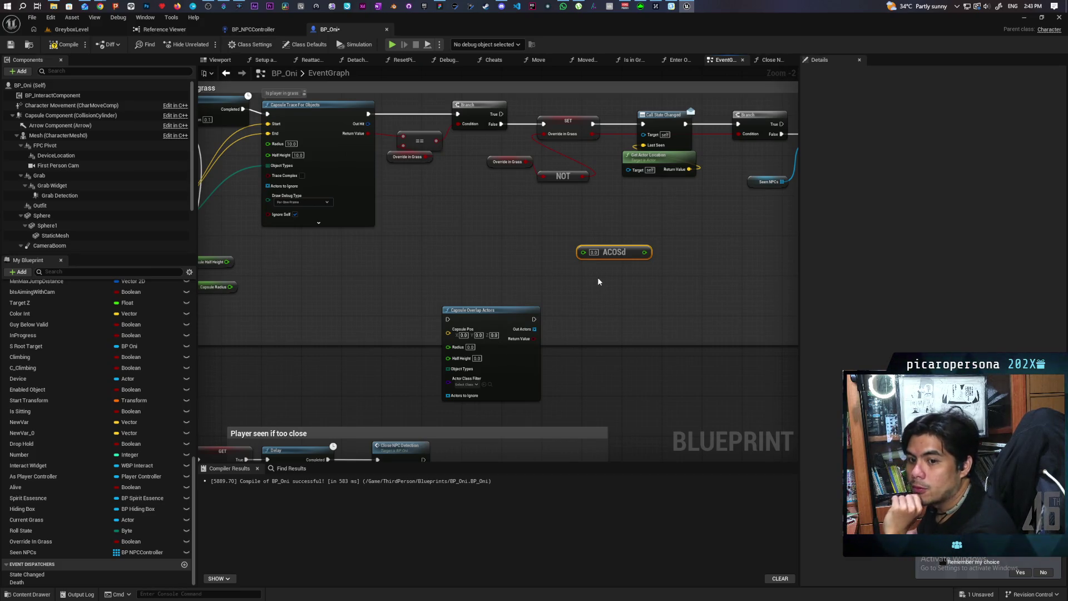
pyautogui.click(610, 281)
pyautogui.rightClick(476, 263)
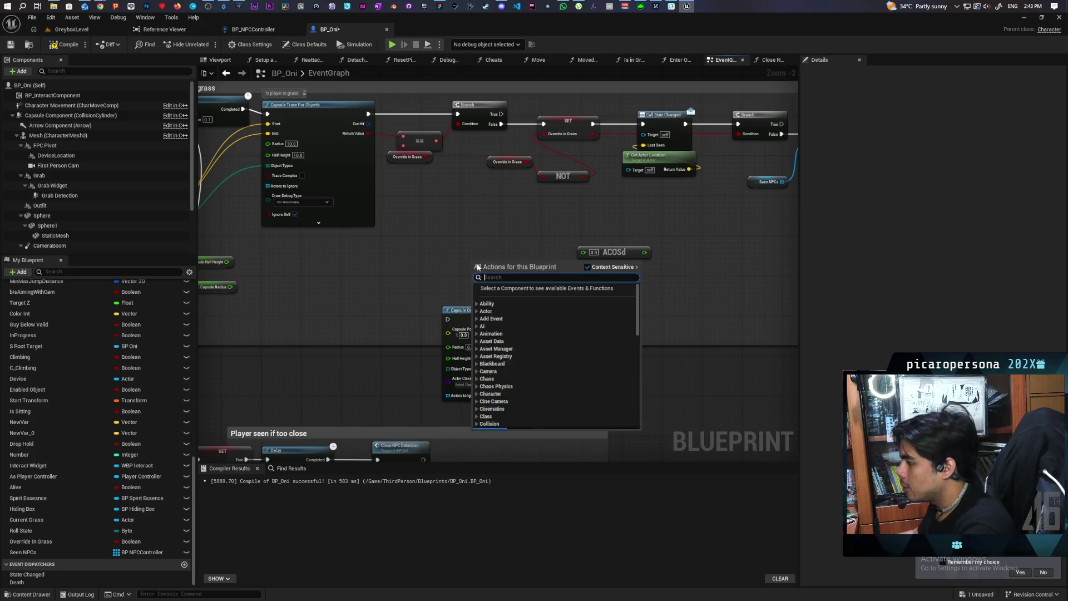
pyautogui.click(513, 245)
pyautogui.moveTo(514, 248); pyautogui.dragTo(650, 282)
pyautogui.press('Delete')
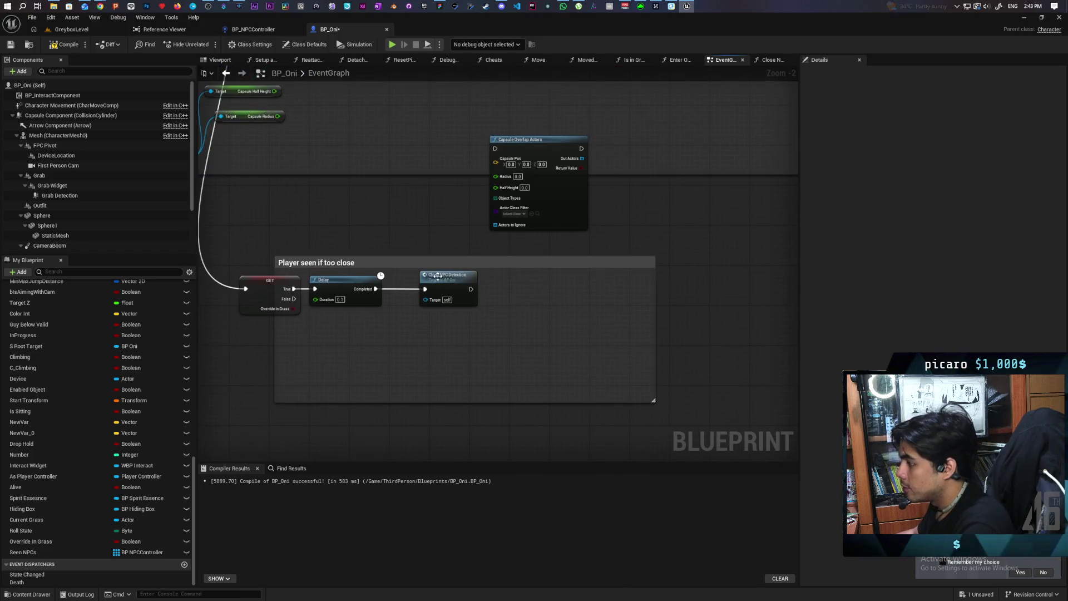
# In Close NPC Detection, move the right-hand node group about 290 px to the right.
pyautogui.doubleClick(440, 276)
pyautogui.moveTo(666, 415)
pyautogui.mouseDown()
pyautogui.moveTo(564, 414)
pyautogui.moveTo(410, 382)
pyautogui.mouseUp()
pyautogui.moveTo(719, 156)
pyautogui.mouseDown()
pyautogui.moveTo(622, 317)
pyautogui.moveTo(206, 350)
pyautogui.mouseUp()
pyautogui.scroll(-3, 375, 370)
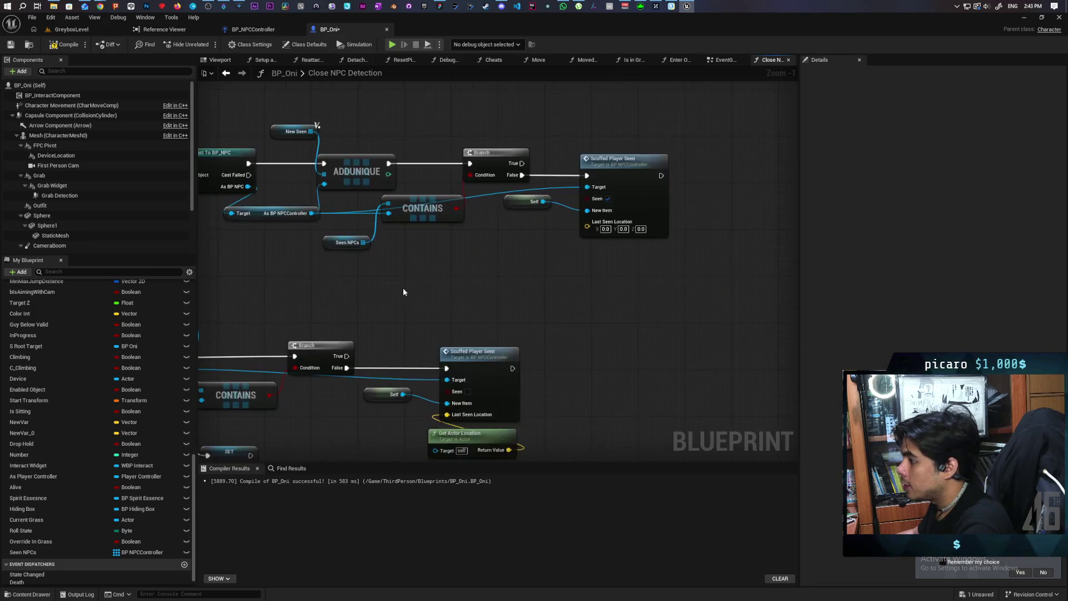
pyautogui.moveTo(729, 173); pyautogui.dragTo(439, 309)
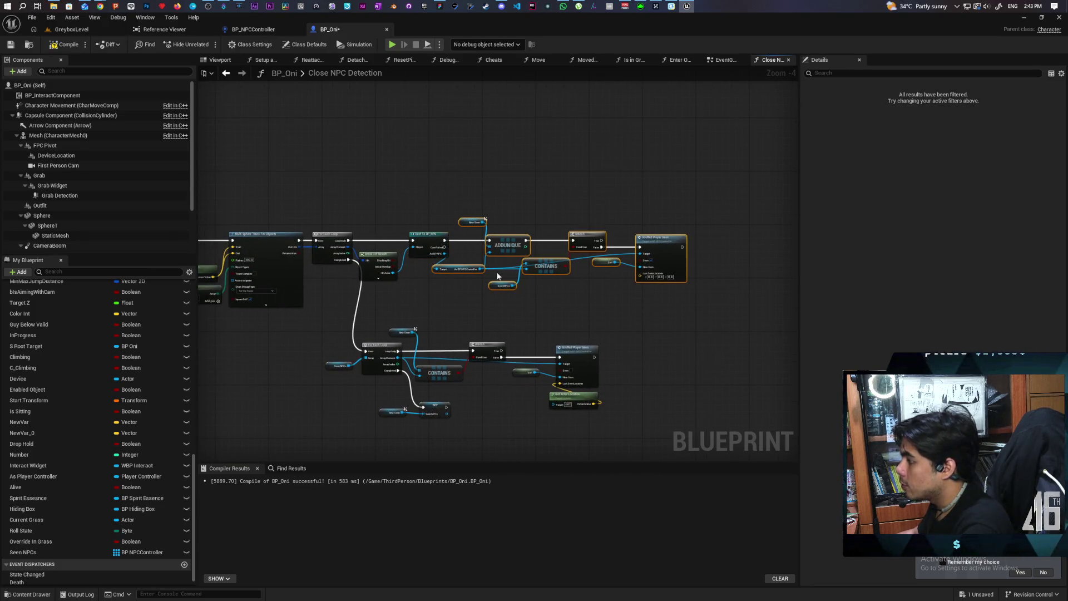
pyautogui.moveTo(508, 247); pyautogui.dragTo(669, 248)
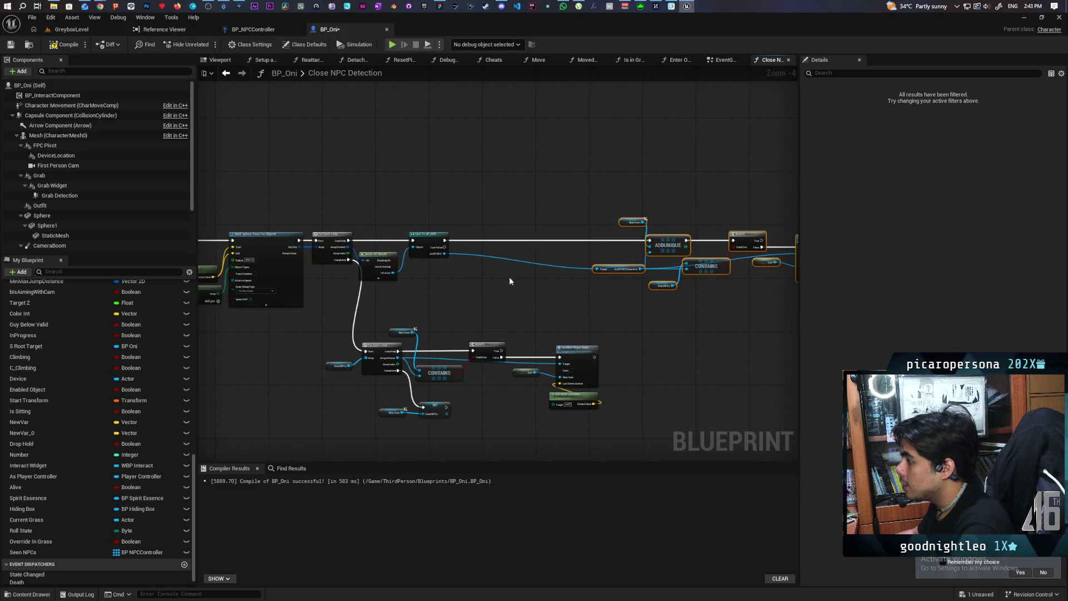
pyautogui.click(474, 281)
pyautogui.scroll(5, 437, 206)
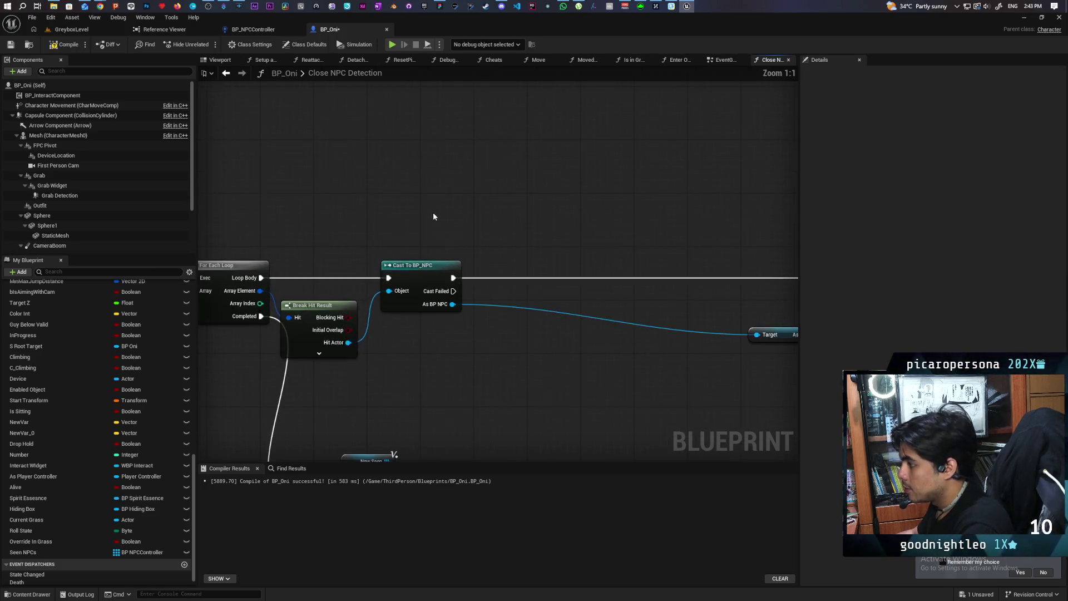
# Add a Get Actor Forward Vector node from As BP NPC, placed above the cast.
pyautogui.moveTo(453, 304); pyautogui.dragTo(462, 327)
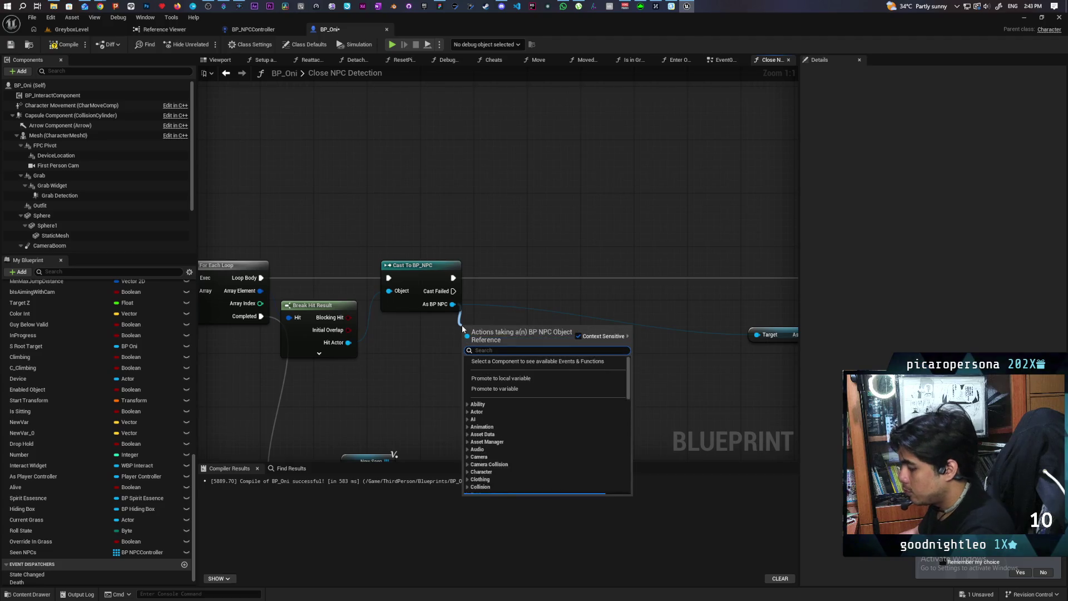
pyautogui.write('get forwa')
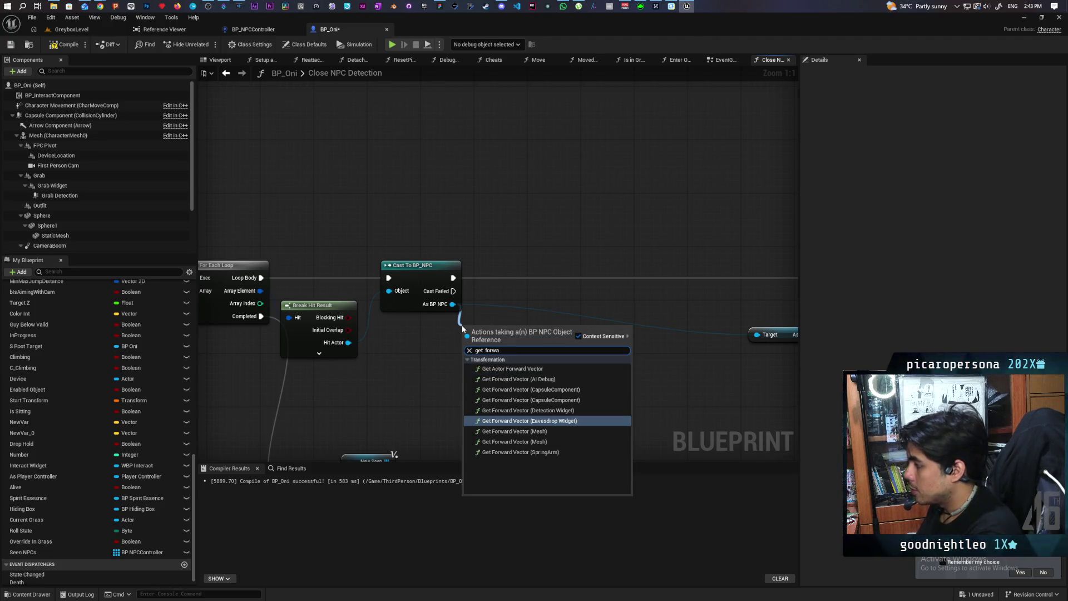
pyautogui.click(501, 368)
pyautogui.moveTo(512, 343); pyautogui.dragTo(538, 169)
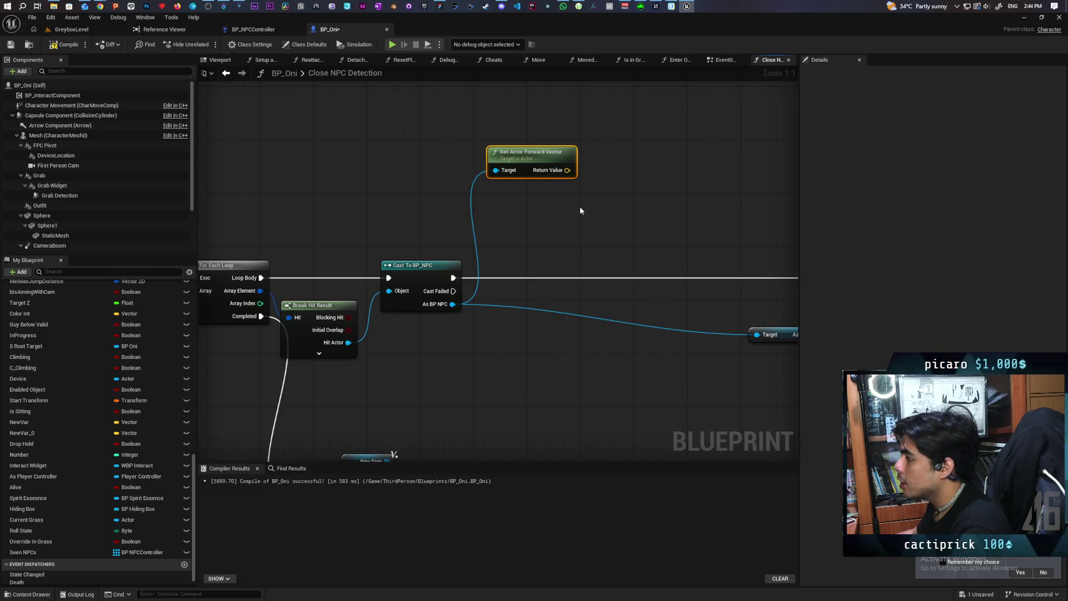
pyautogui.click(493, 341)
# Drop a look-at search from As BP NPC and search 'get actor loca' instead.
pyautogui.moveTo(454, 304); pyautogui.dragTo(463, 335)
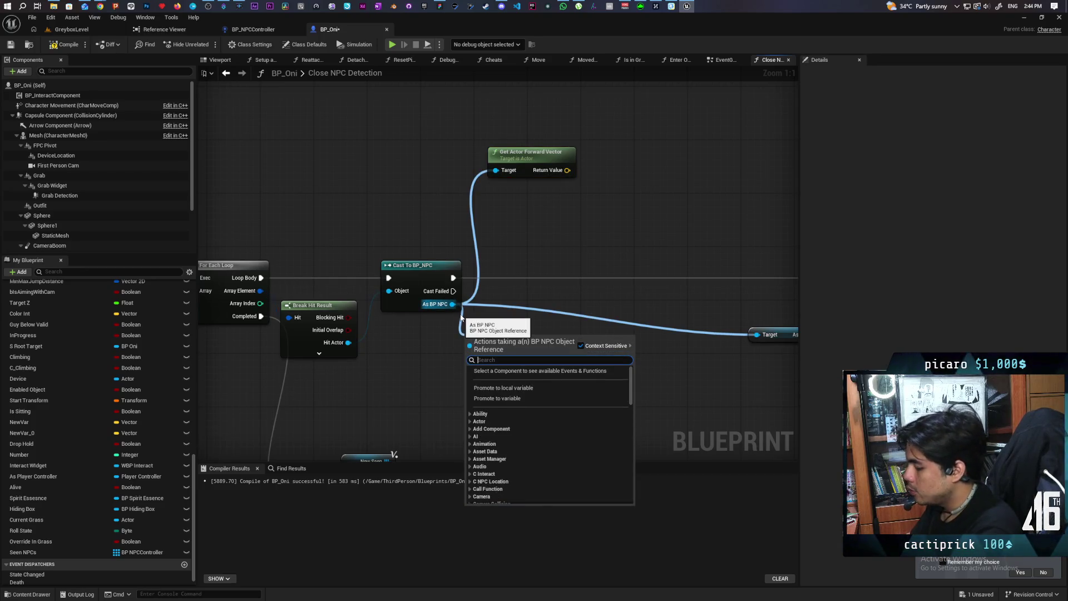
pyautogui.write('look a')
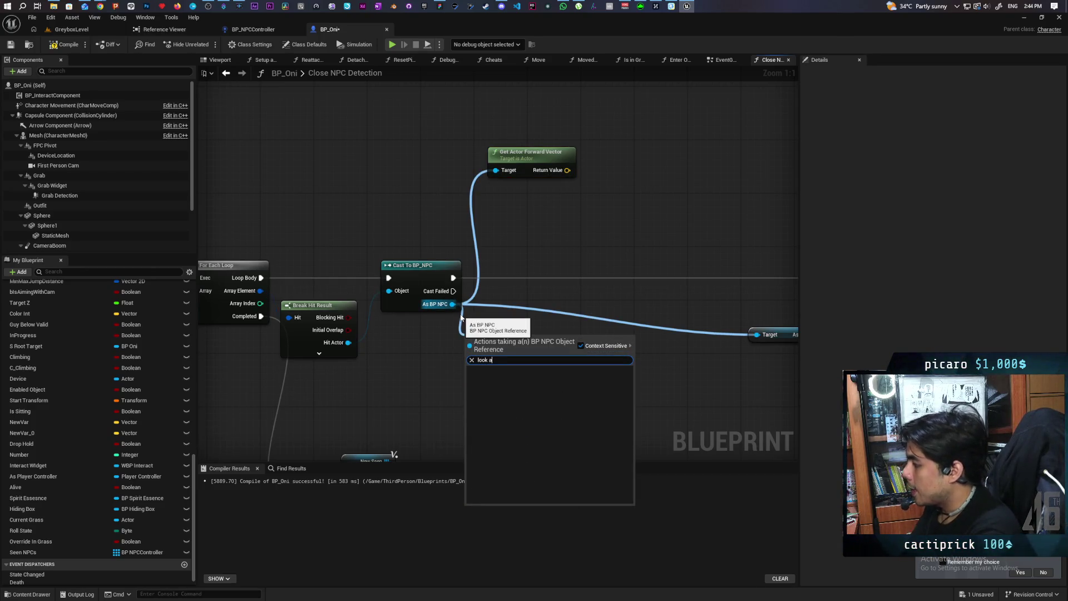
pyautogui.press('BackSpace')
pyautogui.press('BackSpace')
pyautogui.press('BackSpace')
pyautogui.press('Escape')
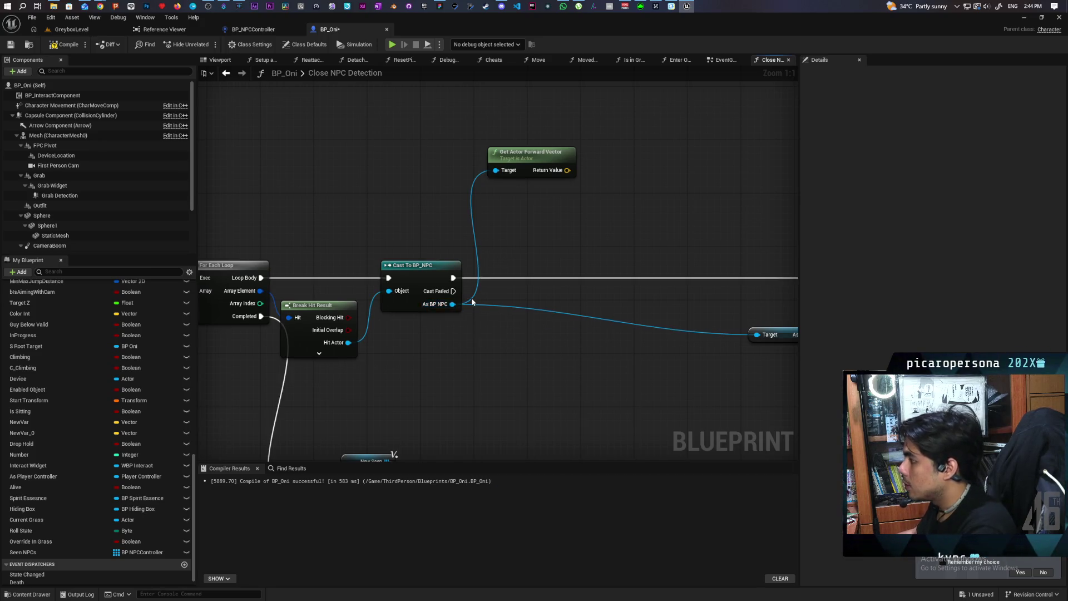
pyautogui.moveTo(453, 304); pyautogui.dragTo(432, 353)
pyautogui.write('get actor loca')
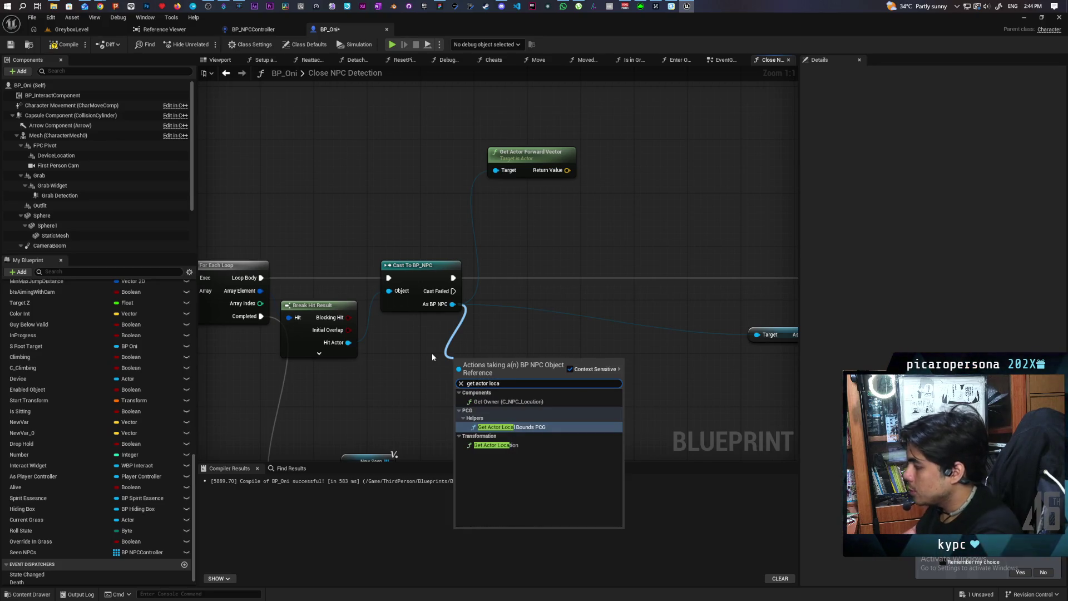
# Add the NPC's Get Actor Location and feed it into a new Find Look at Rotation node.
pyautogui.press('Down')
pyautogui.press('Return')
pyautogui.moveTo(483, 367)
pyautogui.mouseDown()
pyautogui.moveTo(447, 334)
pyautogui.moveTo(503, 374)
pyautogui.mouseUp()
pyautogui.write('find look')
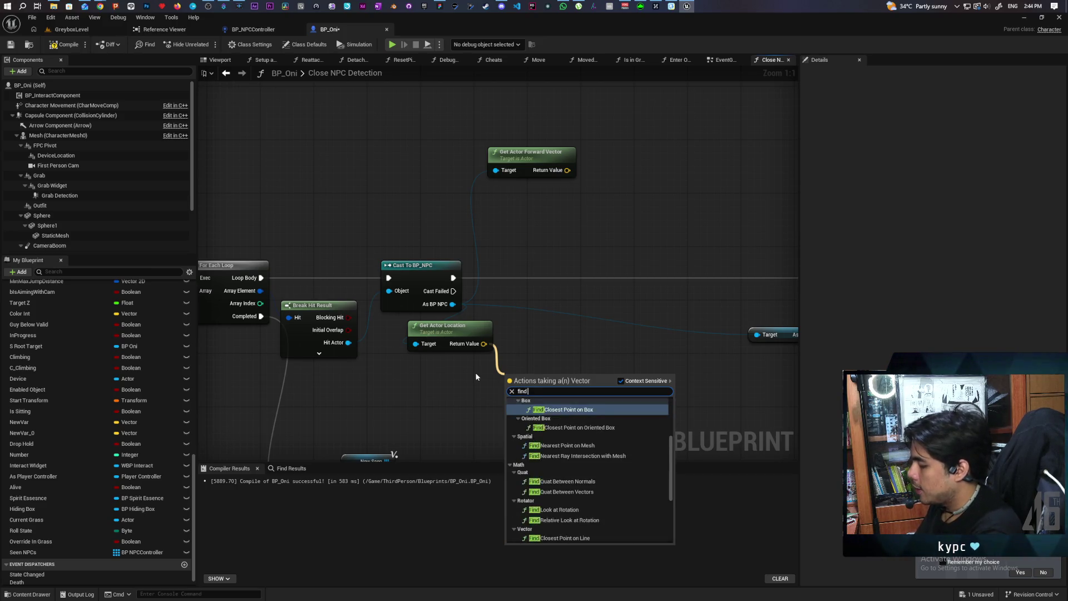
pyautogui.press('Return')
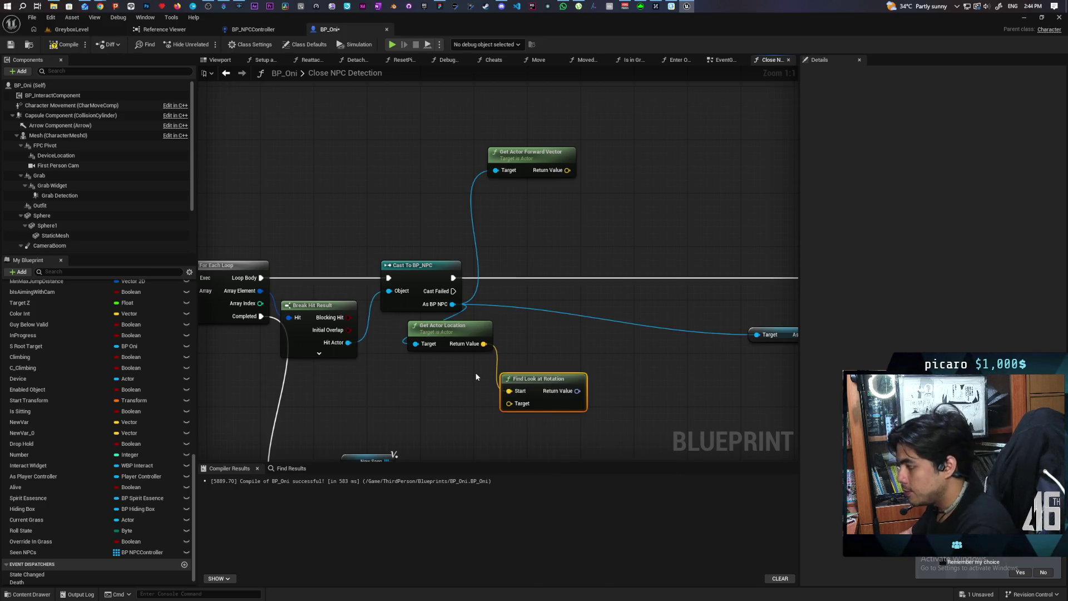
pyautogui.moveTo(505, 275)
pyautogui.mouseDown()
pyautogui.moveTo(538, 275)
pyautogui.moveTo(518, 274)
pyautogui.mouseUp()
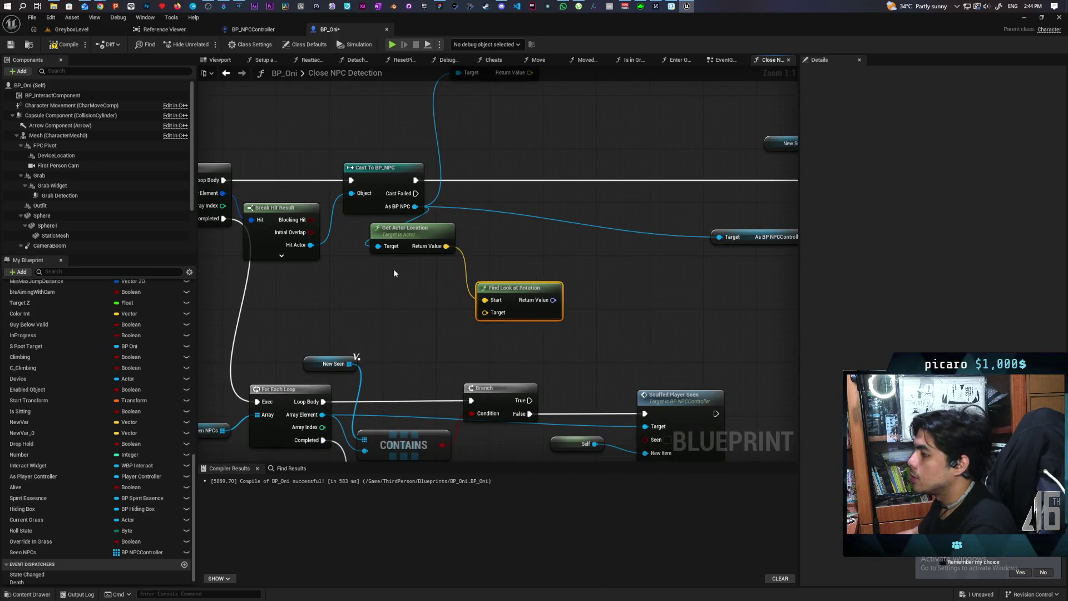
pyautogui.scroll(-2, 385, 309)
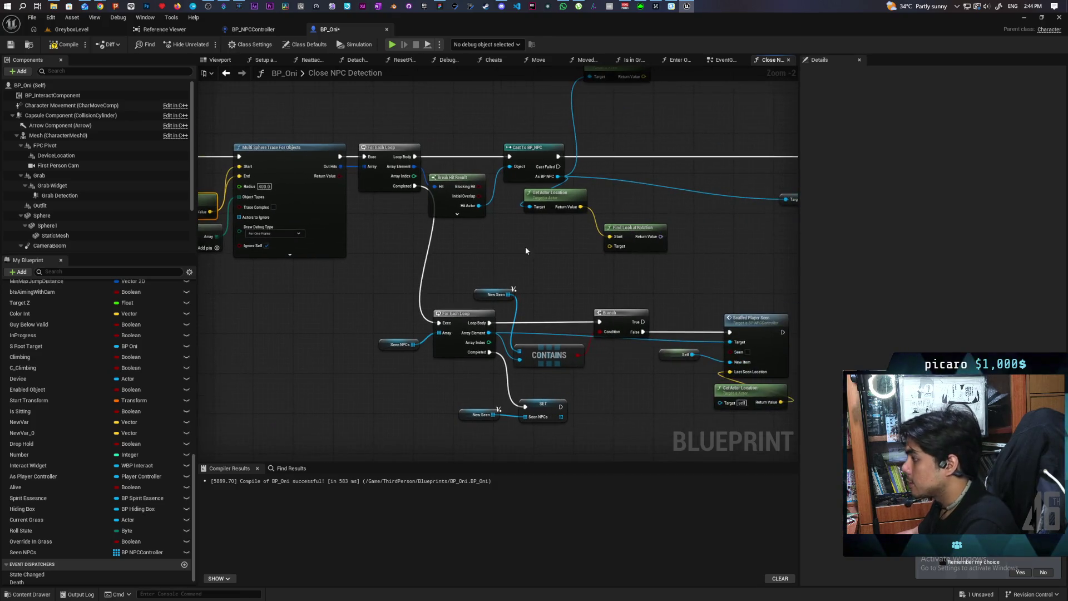
pyautogui.scroll(2, 525, 246)
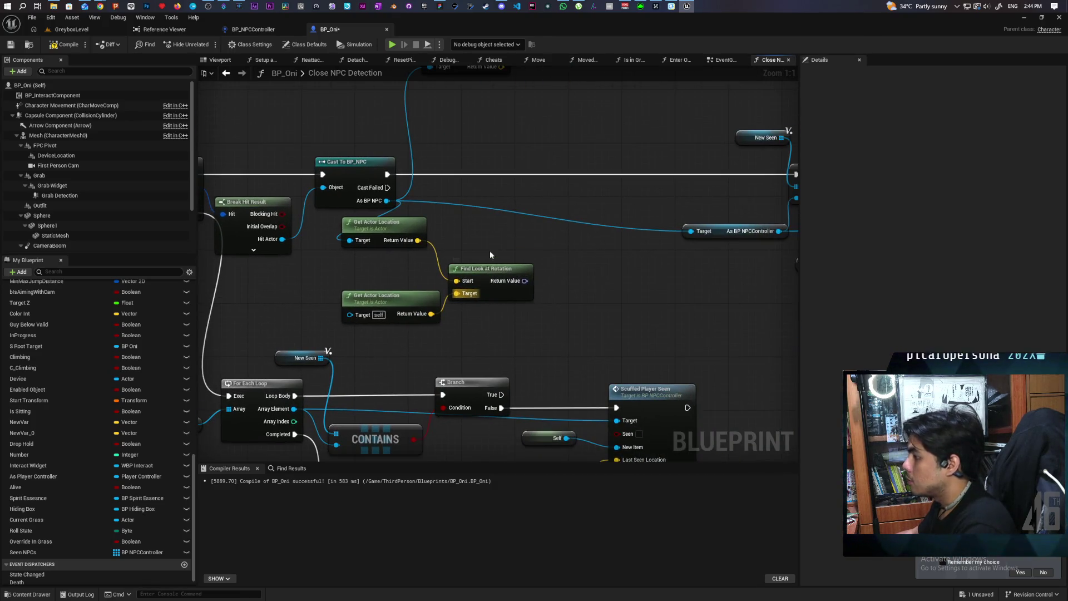
# Align Find Look at Rotation with the self Get Actor Location feeding its Target.
pyautogui.moveTo(489, 269); pyautogui.dragTo(488, 256)
pyautogui.moveTo(402, 300); pyautogui.dragTo(388, 299)
pyautogui.moveTo(501, 260); pyautogui.dragTo(487, 274)
pyautogui.moveTo(391, 290)
pyautogui.mouseDown()
pyautogui.moveTo(369, 293)
pyautogui.moveTo(389, 299)
pyautogui.mouseUp()
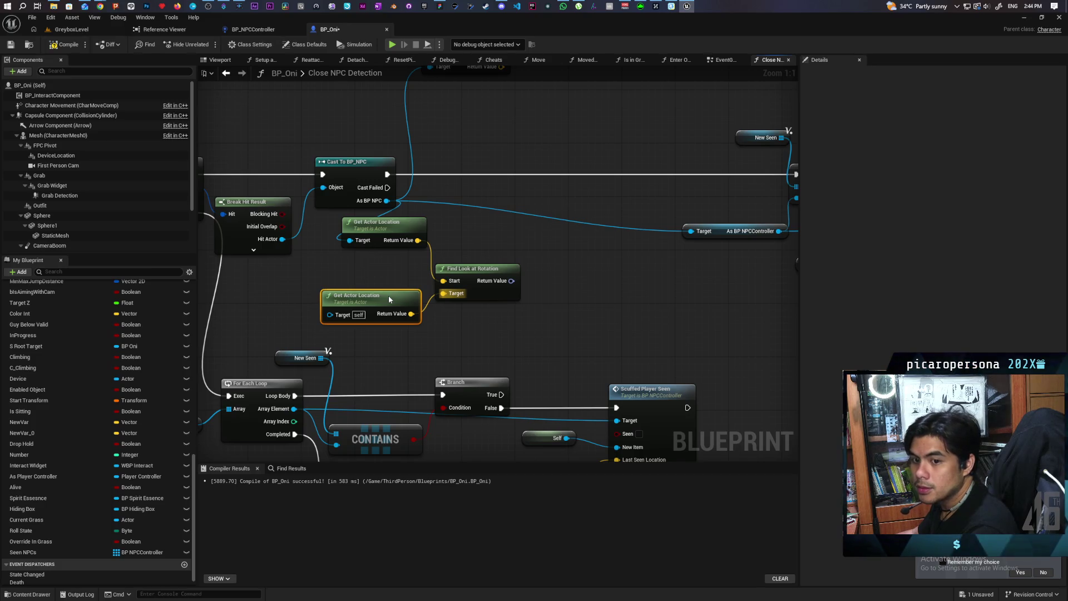
pyautogui.moveTo(443, 255); pyautogui.dragTo(444, 241)
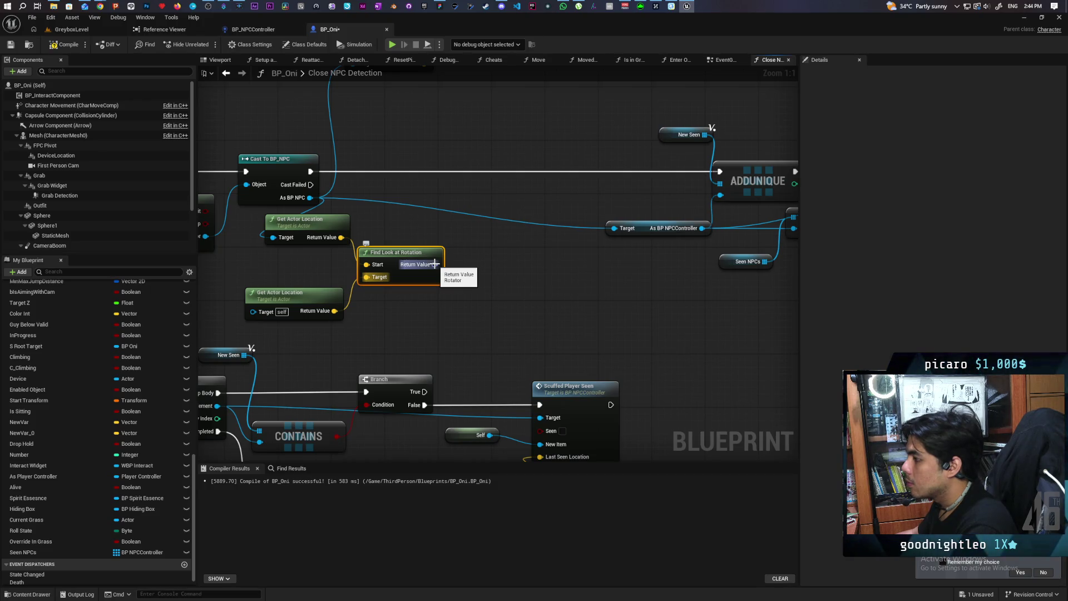
pyautogui.rightClick(438, 269)
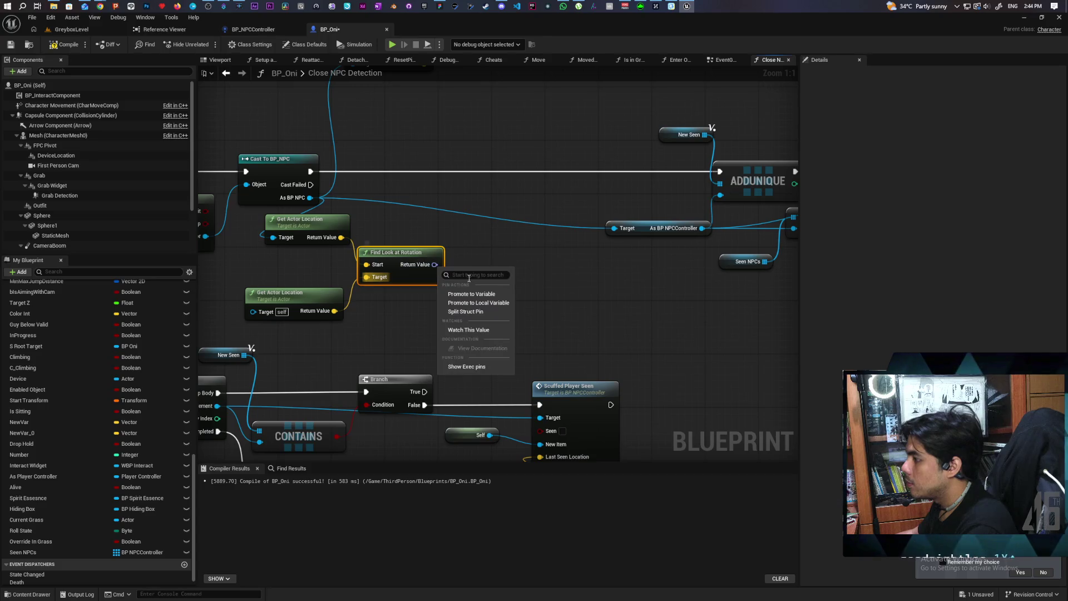
# Split the look-at Return Value and wire its Z (Yaw) into a new Make Rotator.
pyautogui.click(465, 311)
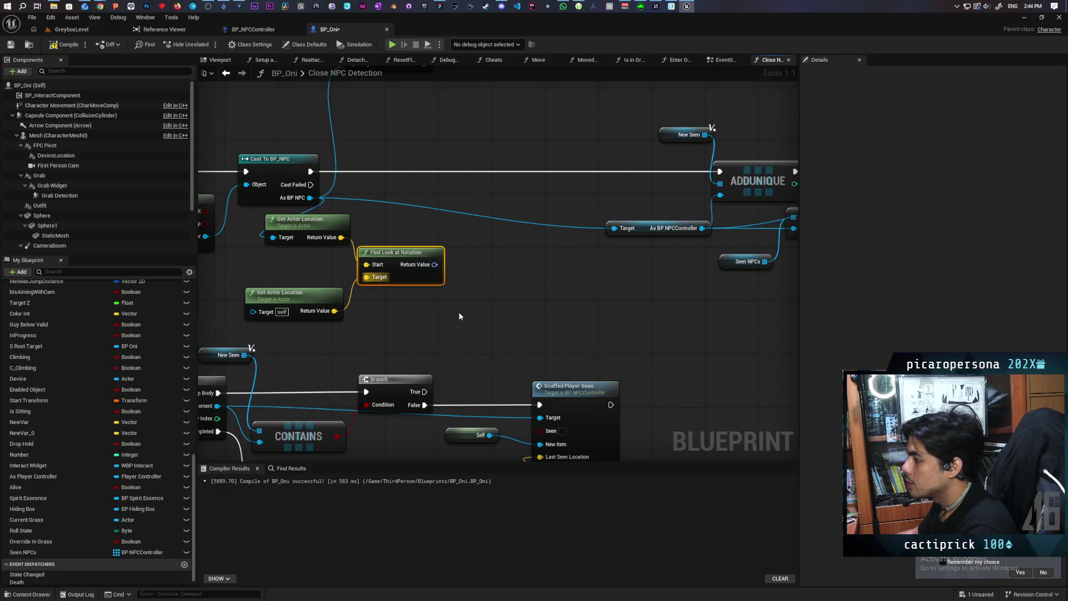
pyautogui.moveTo(334, 256)
pyautogui.mouseDown()
pyautogui.moveTo(323, 356)
pyautogui.moveTo(302, 287)
pyautogui.mouseUp()
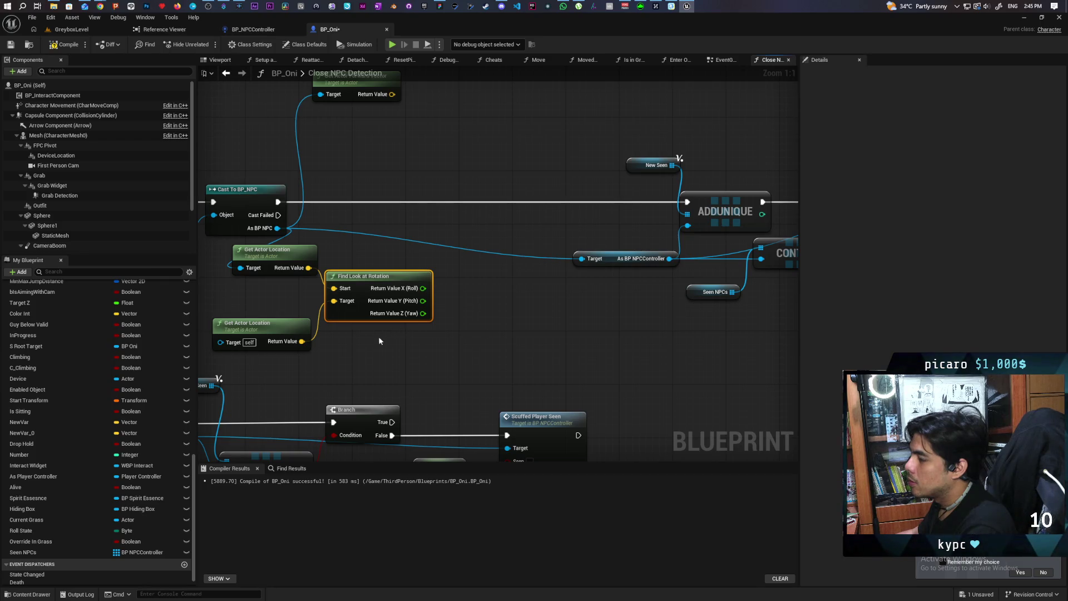
pyautogui.rightClick(450, 306)
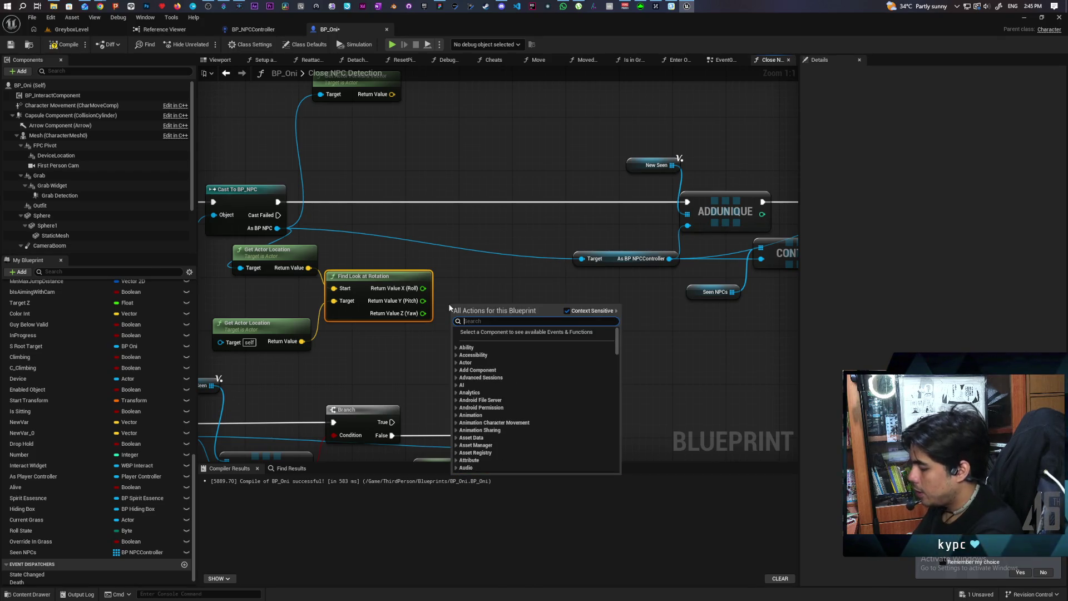
pyautogui.write('make rot')
pyautogui.click(491, 384)
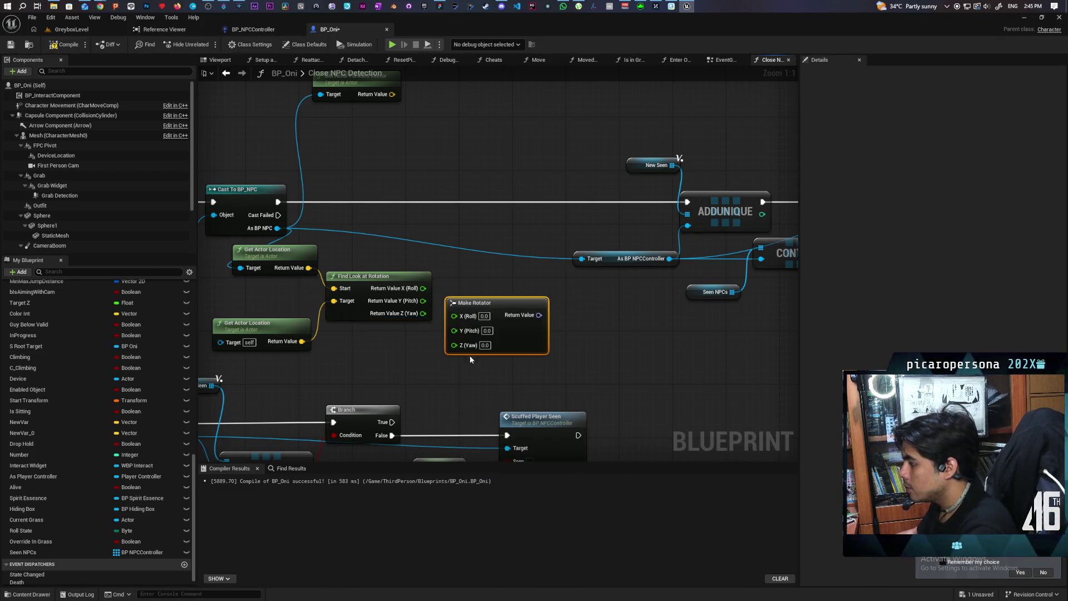
pyautogui.moveTo(425, 313); pyautogui.dragTo(456, 345)
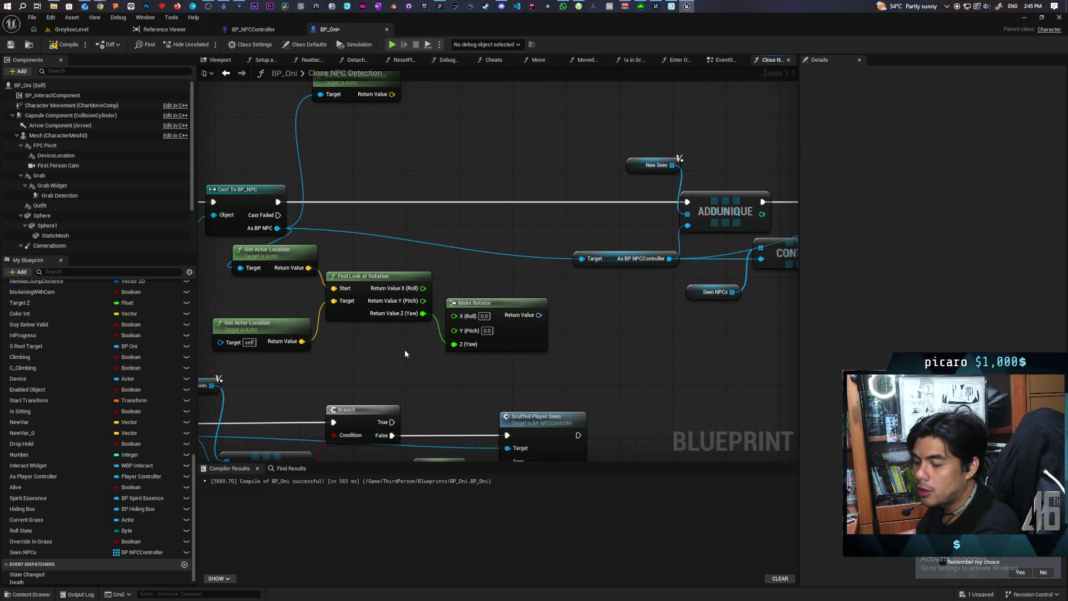
pyautogui.moveTo(405, 354); pyautogui.dragTo(462, 400)
pyautogui.click(528, 317)
pyautogui.moveTo(529, 317); pyautogui.dragTo(522, 325)
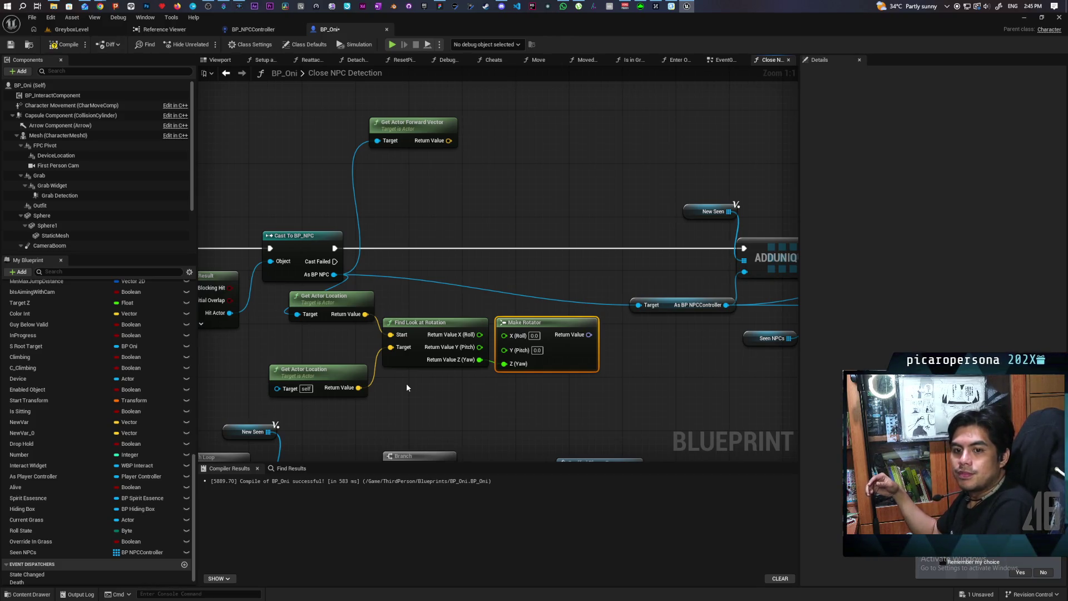
# Dot the Make Rotator's forward vector with the NPC's Get Actor Forward Vector.
pyautogui.moveTo(465, 386)
pyautogui.mouseDown()
pyautogui.moveTo(433, 395)
pyautogui.moveTo(555, 328)
pyautogui.moveTo(573, 352)
pyautogui.mouseUp()
pyautogui.write('forwa')
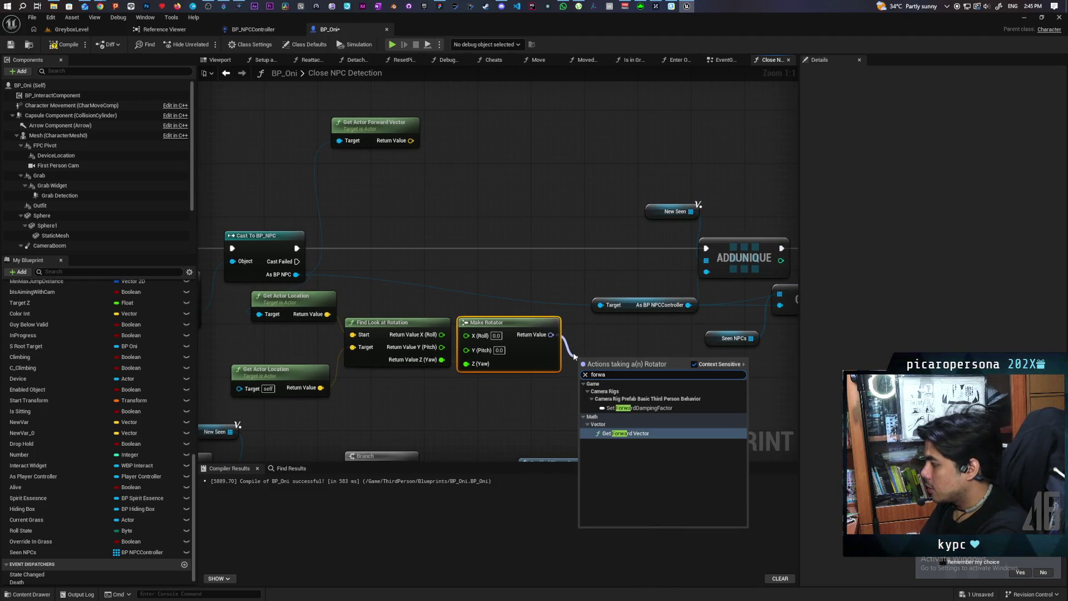
pyautogui.press('Return')
pyautogui.moveTo(606, 362); pyautogui.dragTo(379, 182)
pyautogui.moveTo(423, 107)
pyautogui.mouseDown()
pyautogui.moveTo(413, 208)
pyautogui.moveTo(425, 214)
pyautogui.mouseUp()
pyautogui.write('dot')
pyautogui.press('Return')
pyautogui.moveTo(414, 254)
pyautogui.mouseDown()
pyautogui.moveTo(431, 224)
pyautogui.moveTo(370, 244)
pyautogui.mouseUp()
# Feed the dot result into ACOSd for the angle in degrees, and save BP_Oni.
pyautogui.moveTo(488, 222); pyautogui.dragTo(508, 235)
pyautogui.write('a cos')
pyautogui.press('Up')
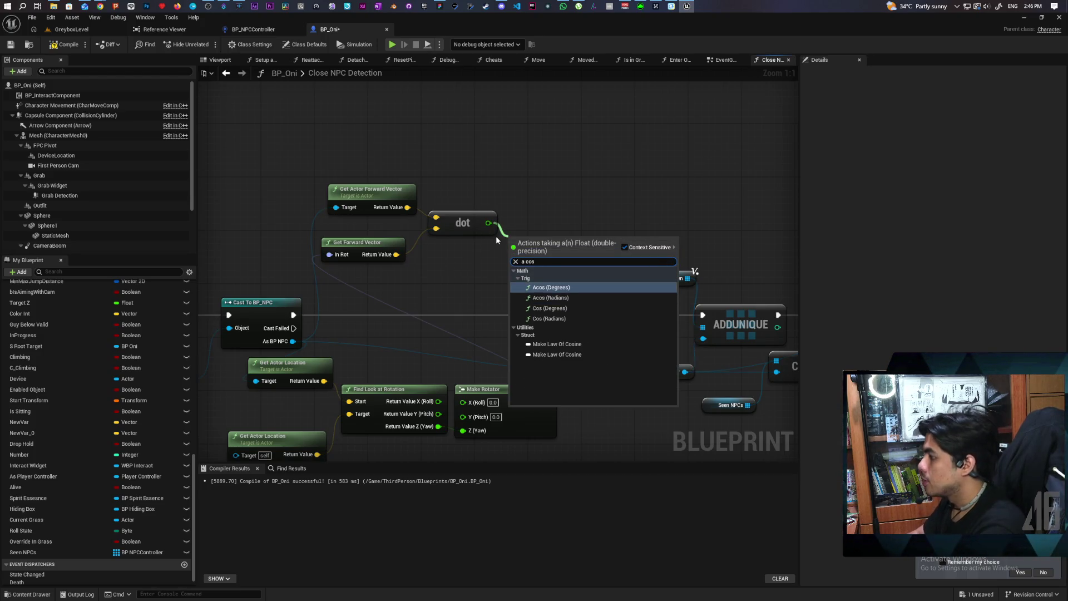
pyautogui.press('Return')
pyautogui.moveTo(544, 268); pyautogui.dragTo(480, 266)
pyautogui.hotkey('ctrl', 's')
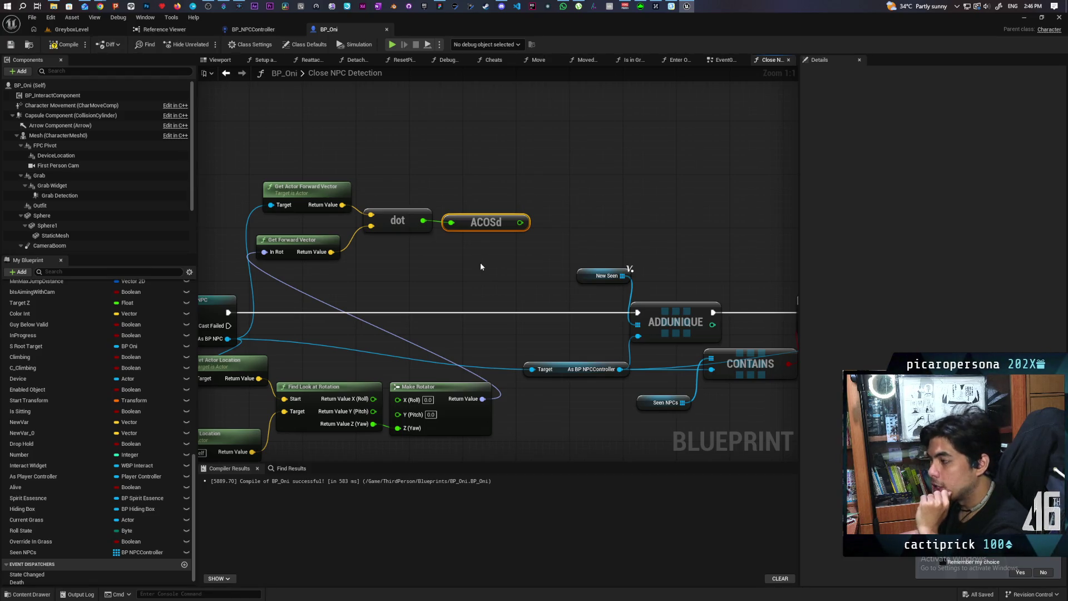
pyautogui.moveTo(388, 189); pyautogui.dragTo(437, 283)
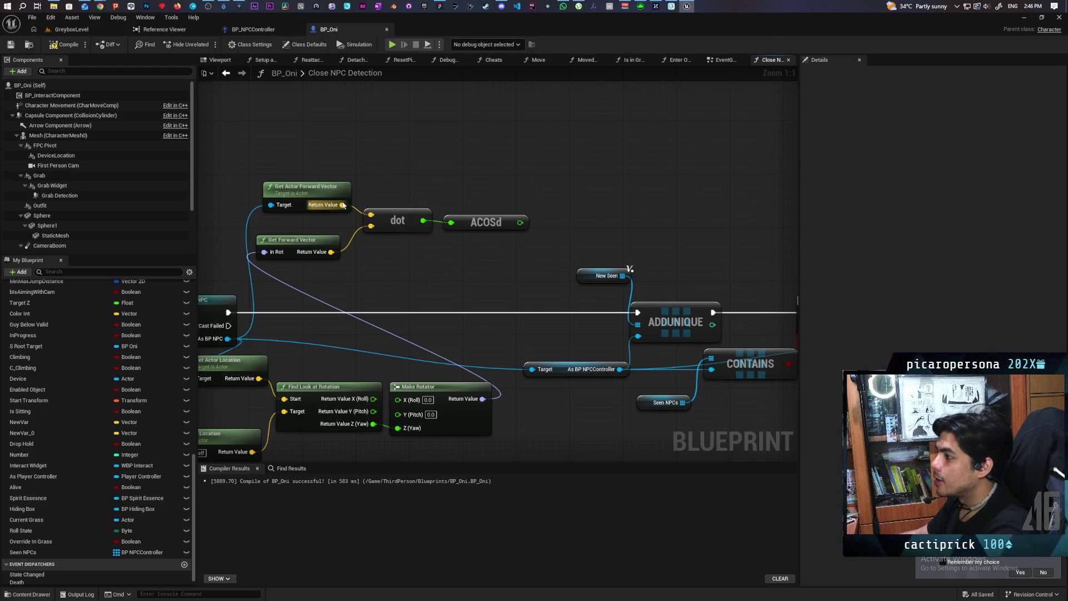
# Add a Cross Product node off the NPC forward vector, then delete it and recentre the graph.
pyautogui.moveTo(342, 205); pyautogui.dragTo(372, 185)
pyautogui.write('cross')
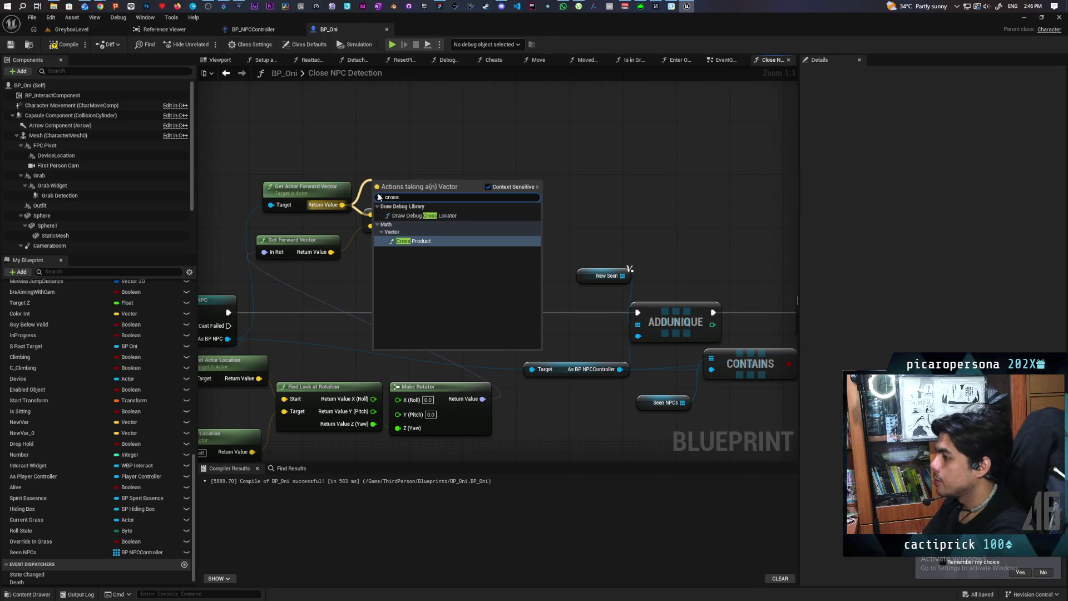
pyautogui.press('Return')
pyautogui.moveTo(461, 195); pyautogui.dragTo(461, 163)
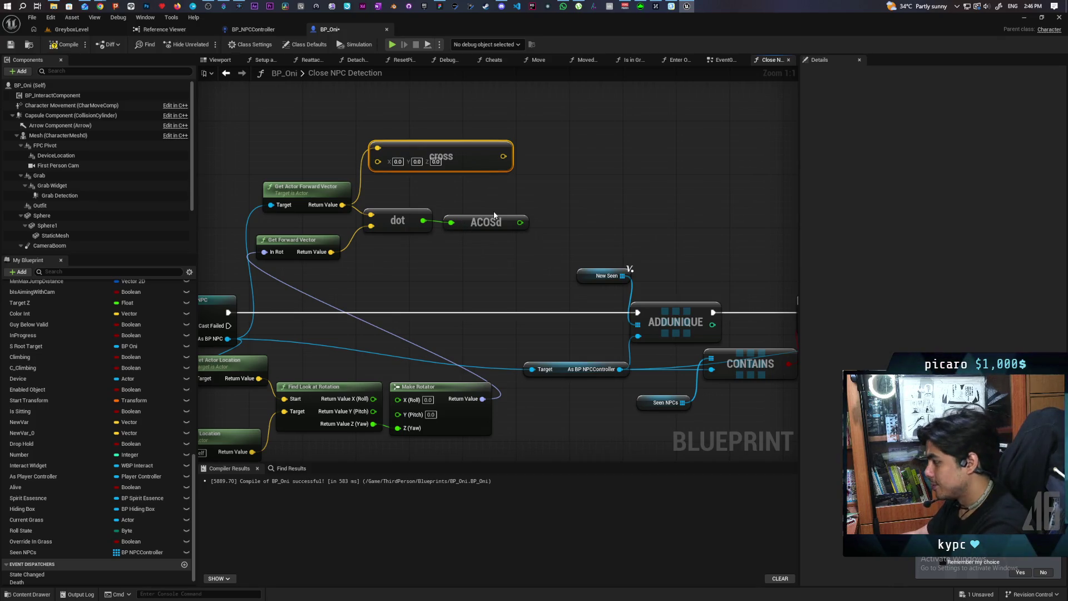
pyautogui.press('Delete')
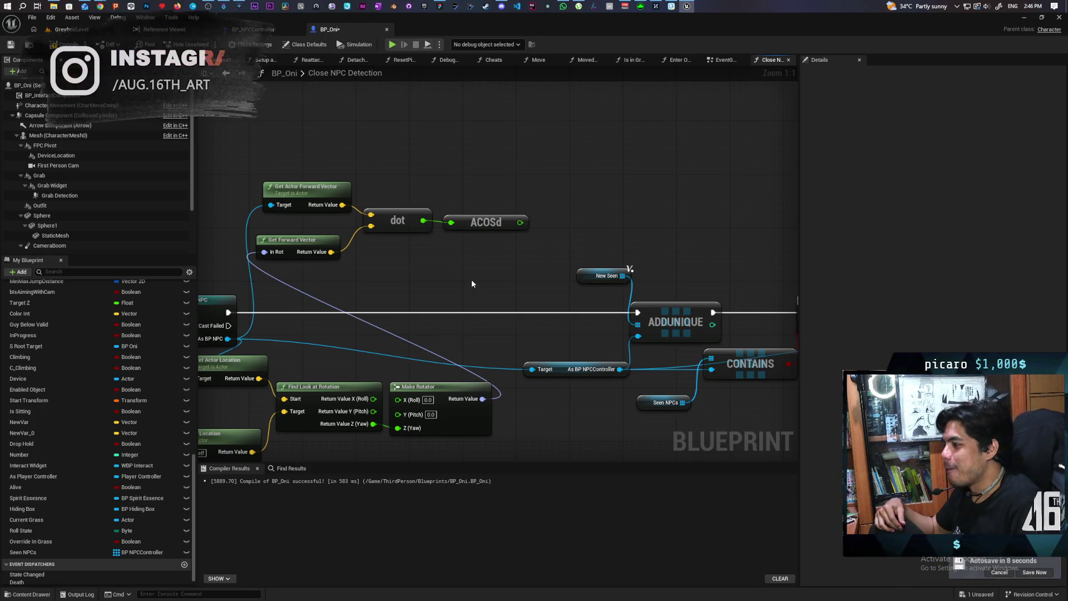
pyautogui.moveTo(451, 288)
pyautogui.mouseDown()
pyautogui.moveTo(554, 231)
pyautogui.moveTo(503, 219)
pyautogui.moveTo(497, 241)
pyautogui.mouseUp()
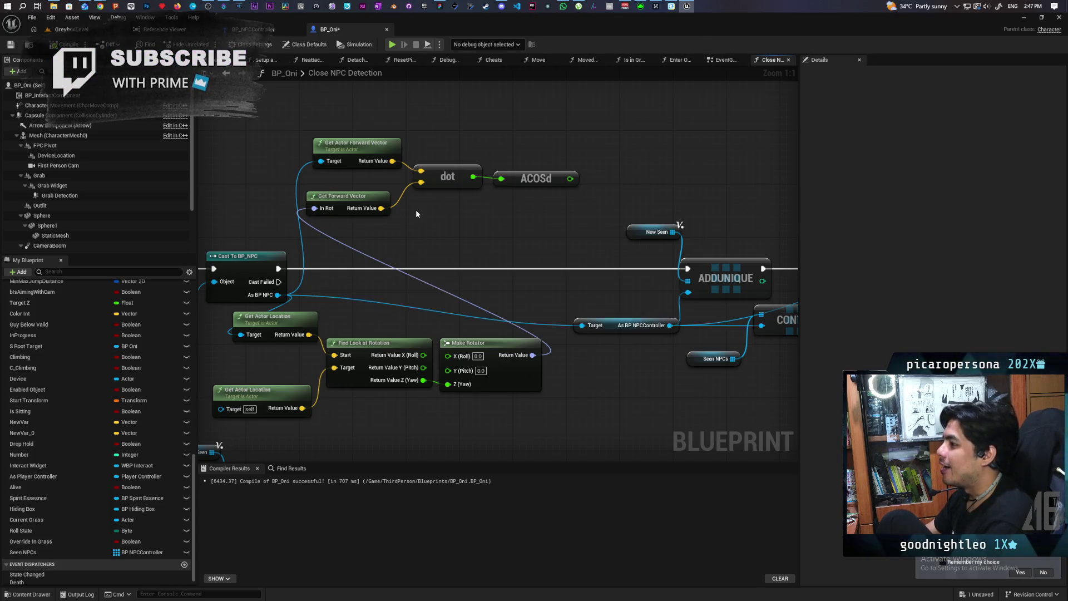
pyautogui.moveTo(429, 215); pyautogui.dragTo(439, 292)
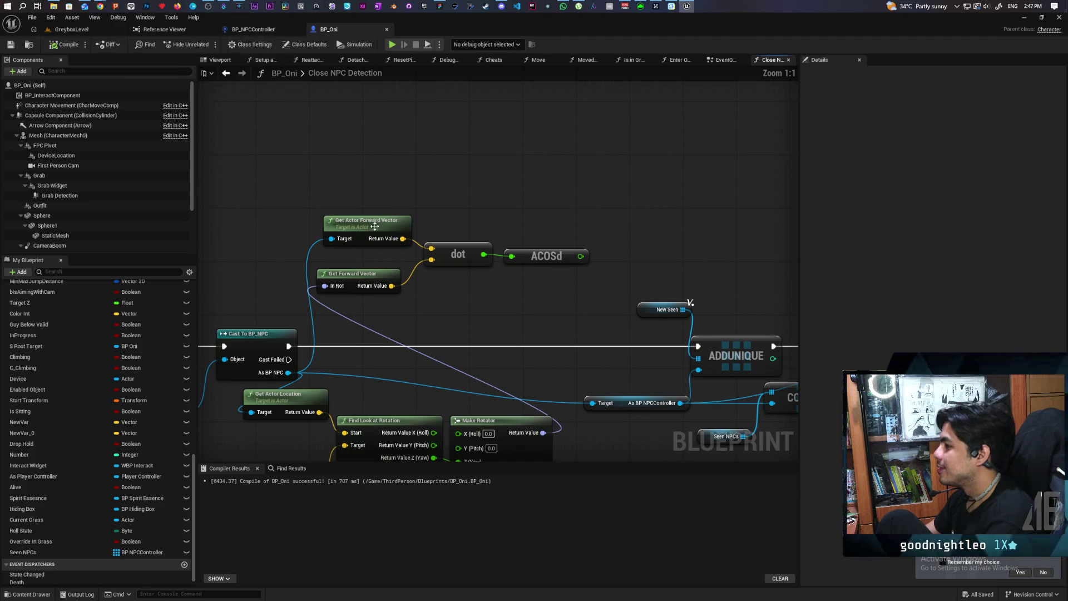
# Nudge the Get Actor Forward Vector node slightly left.
pyautogui.moveTo(379, 225); pyautogui.dragTo(364, 225)
pyautogui.scroll(-2, 368, 231)
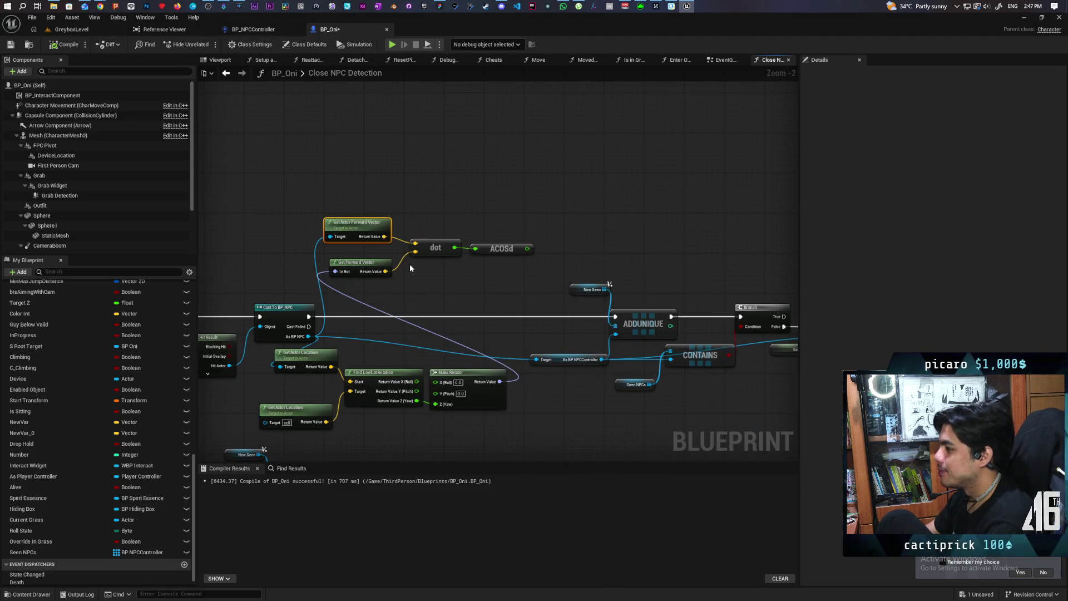
pyautogui.scroll(2, 410, 264)
pyautogui.click(428, 247)
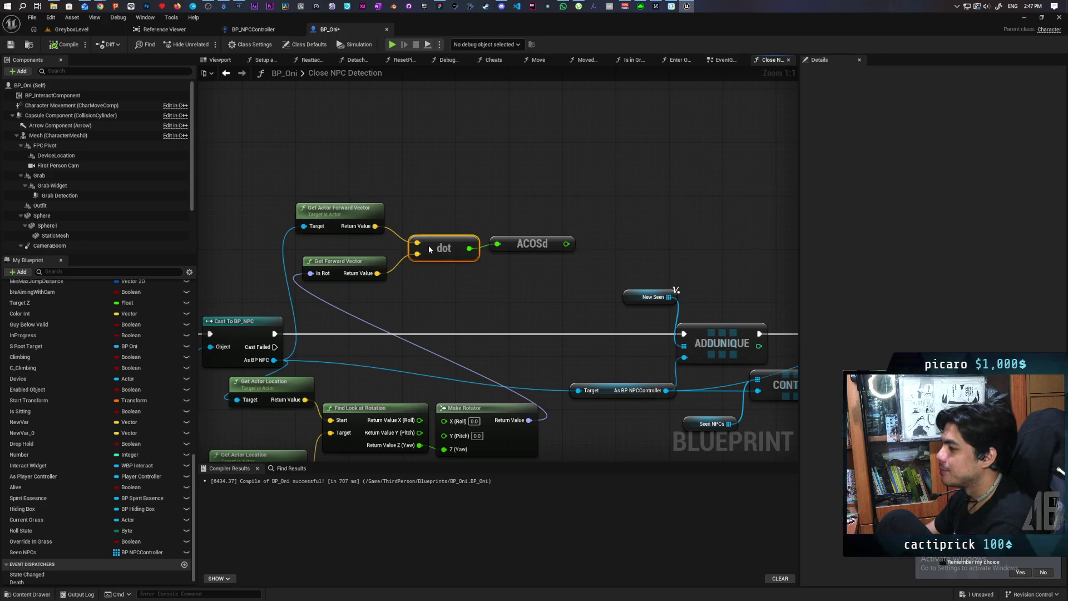
pyautogui.click(427, 288)
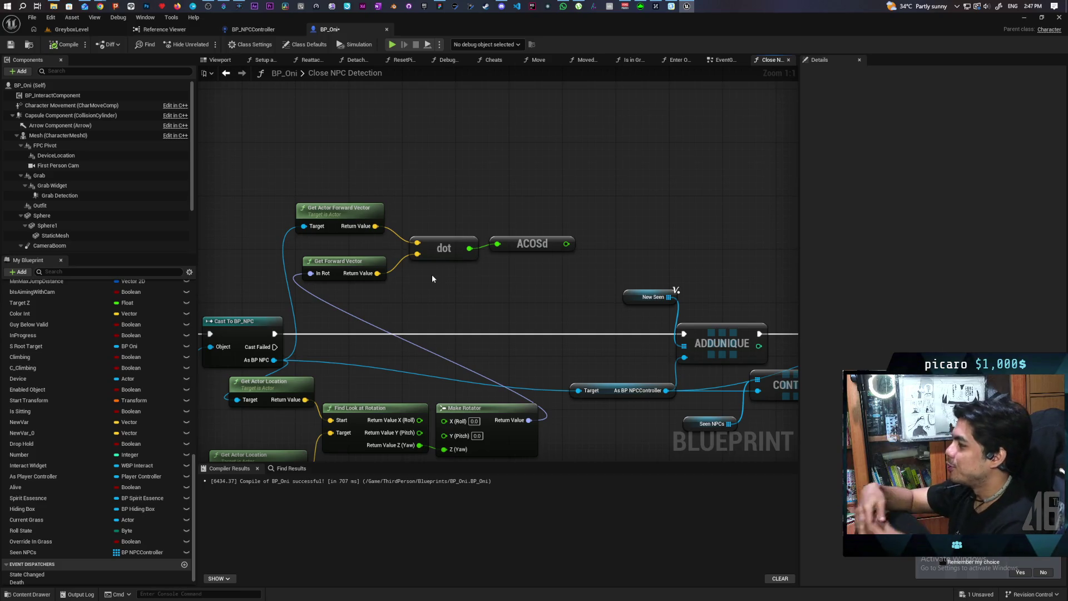
# Box-select both forward-vector nodes, dot and ACOSd and move them up-left above the cast.
pyautogui.moveTo(453, 219)
pyautogui.mouseDown()
pyautogui.moveTo(458, 160)
pyautogui.moveTo(378, 153)
pyautogui.moveTo(501, 157)
pyautogui.moveTo(484, 170)
pyautogui.mouseUp()
pyautogui.moveTo(399, 137); pyautogui.dragTo(536, 232)
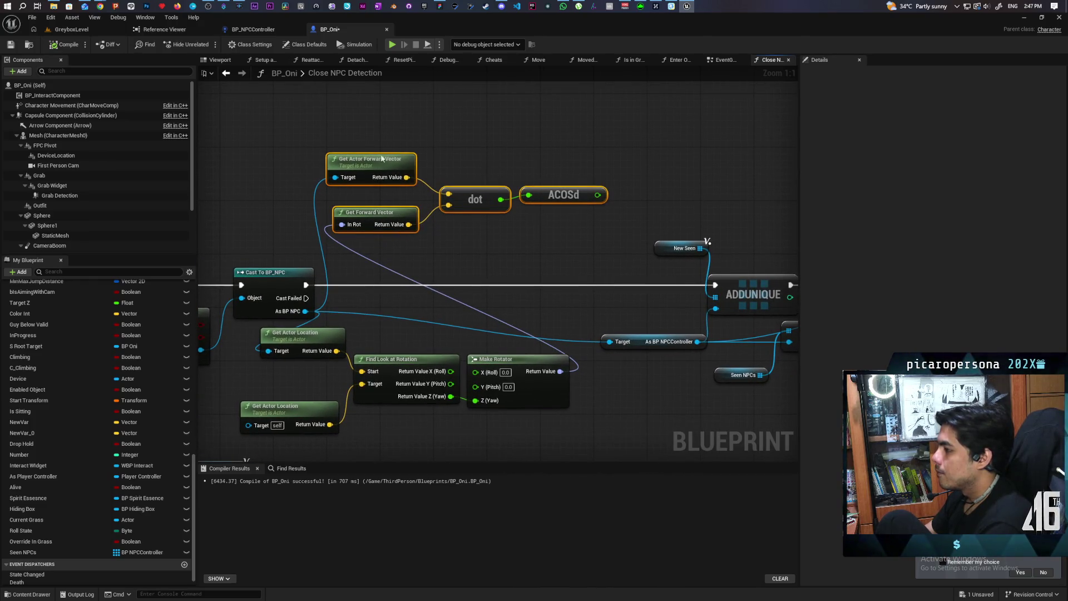
pyautogui.moveTo(382, 162); pyautogui.dragTo(362, 128)
pyautogui.click(406, 207)
pyautogui.moveTo(406, 207); pyautogui.dragTo(466, 219)
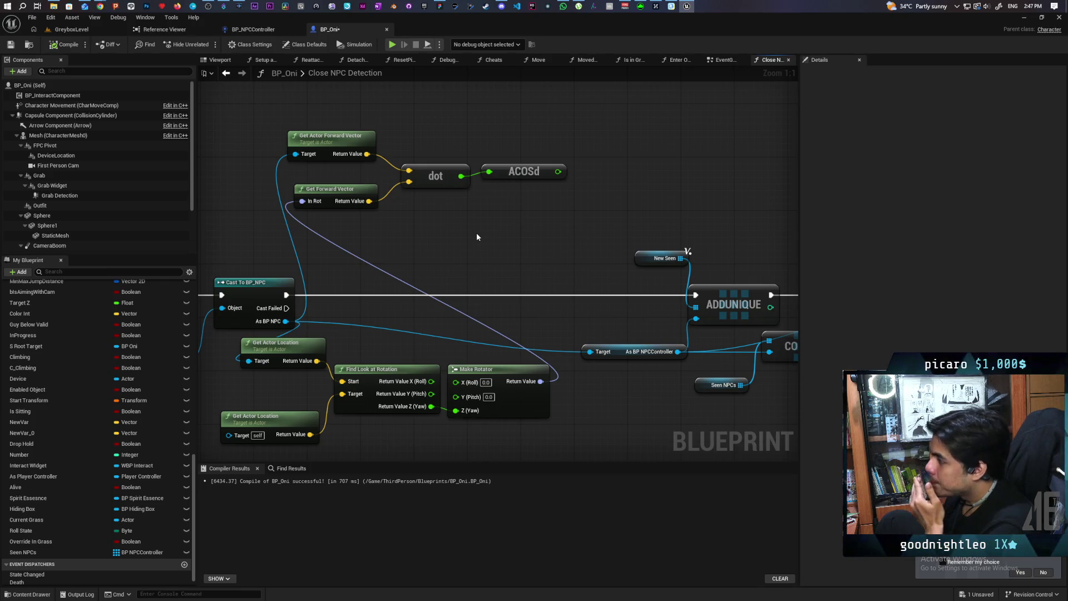
# Paste a Print String after Cast To BP_NPC and feed it the ACOSd angle.
pyautogui.hotkey('ctrl', 'v')
pyautogui.moveTo(287, 300)
pyautogui.mouseDown()
pyautogui.moveTo(489, 241)
pyautogui.moveTo(495, 248)
pyautogui.mouseUp()
pyautogui.moveTo(558, 172)
pyautogui.mouseDown()
pyautogui.moveTo(490, 239)
pyautogui.moveTo(503, 266)
pyautogui.moveTo(696, 295)
pyautogui.mouseUp()
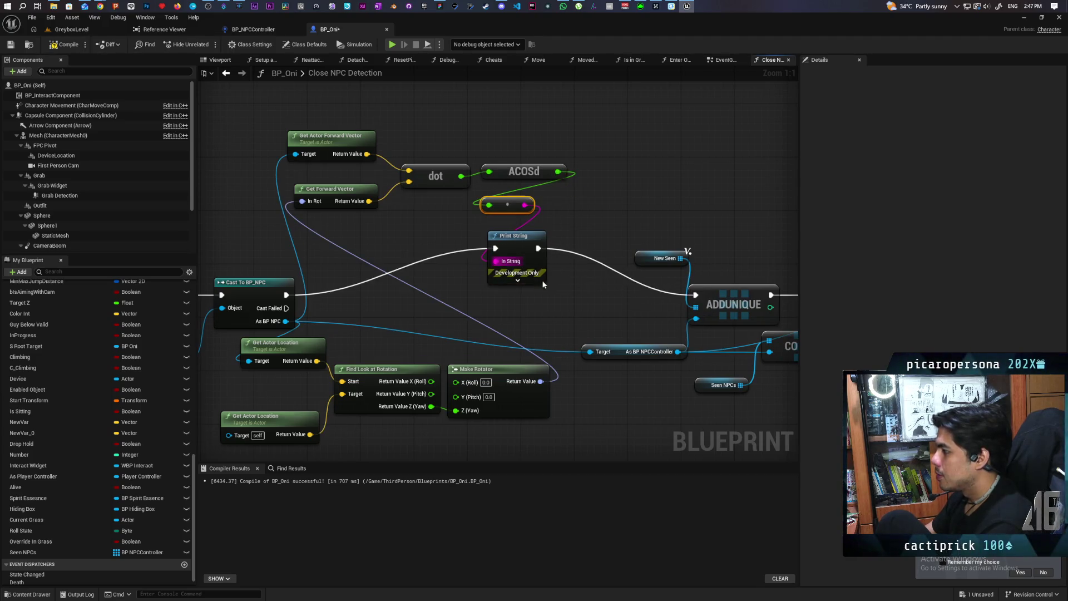
# Give the Print String magenta text and a 1000-second duration, then save and return to GreyboxLevel.
pyautogui.click(518, 281)
pyautogui.click(531, 304)
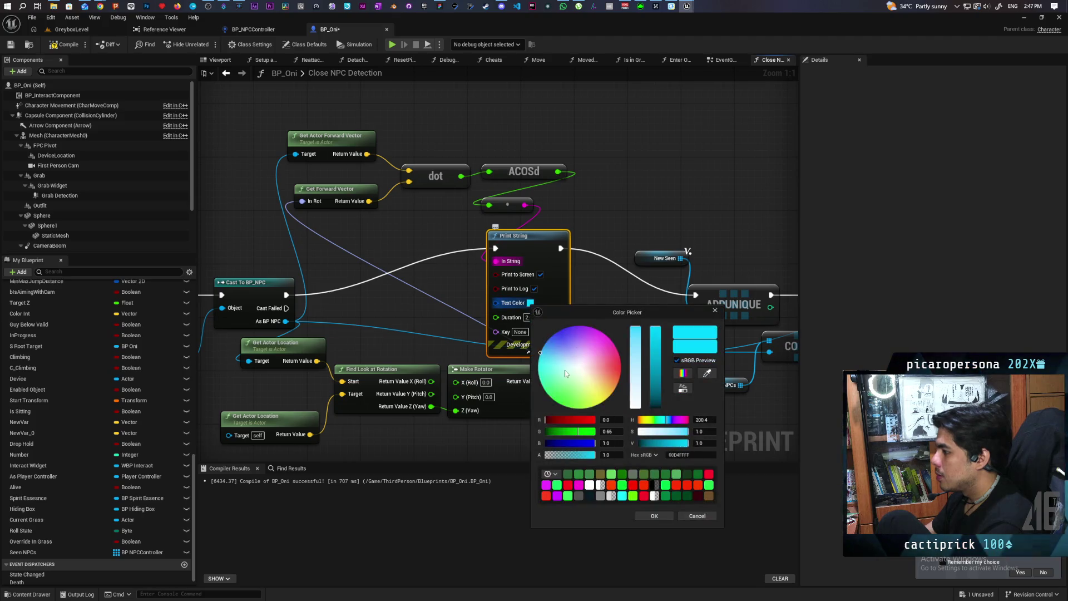
pyautogui.click(608, 336)
pyautogui.click(644, 517)
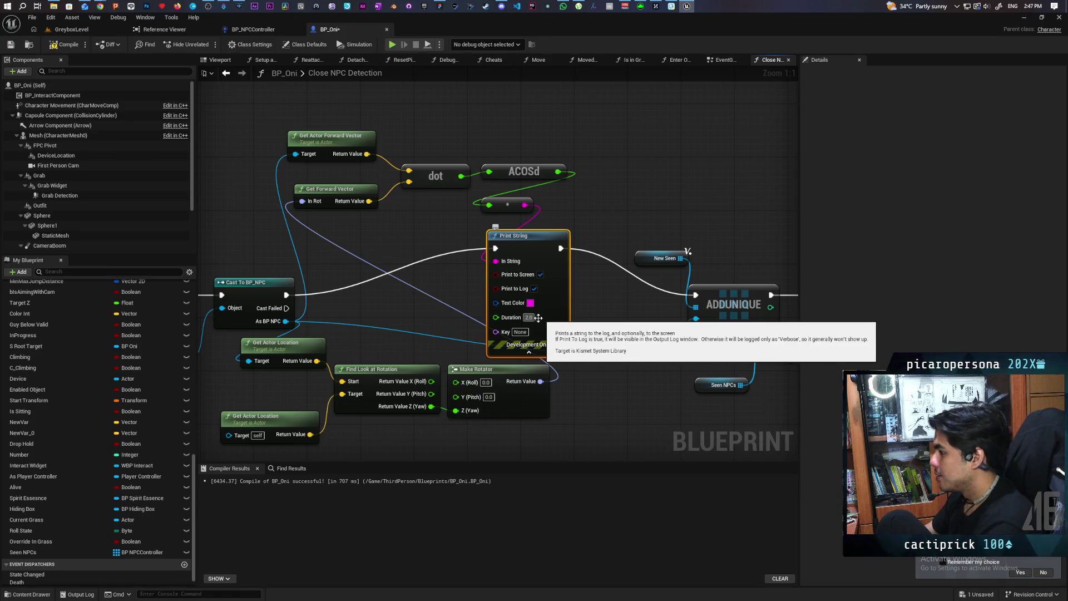
pyautogui.write('1000')
pyautogui.click(588, 322)
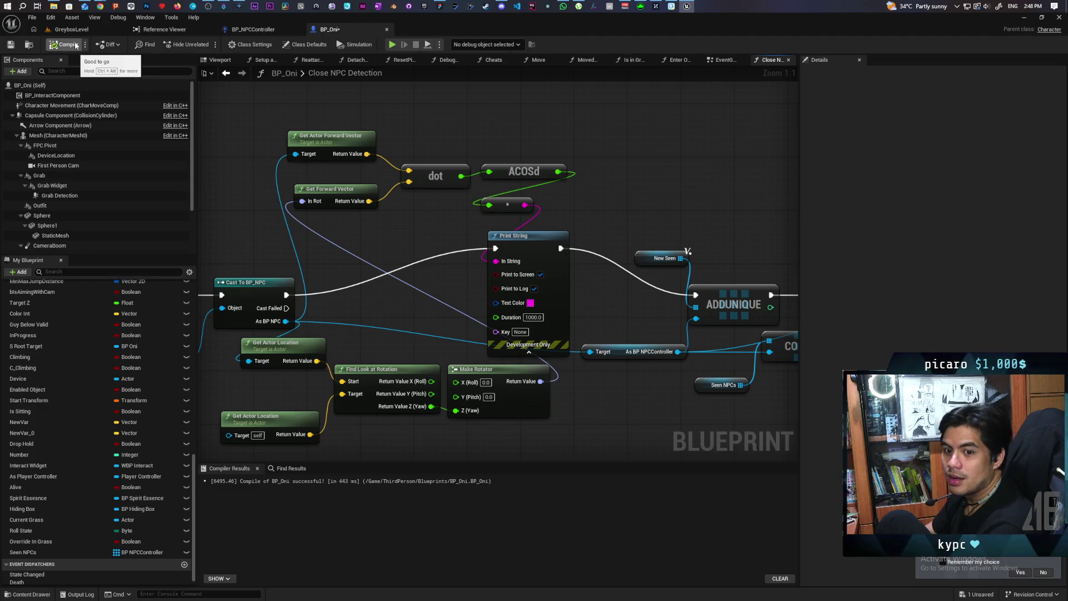
pyautogui.hotkey('ctrl', 's')
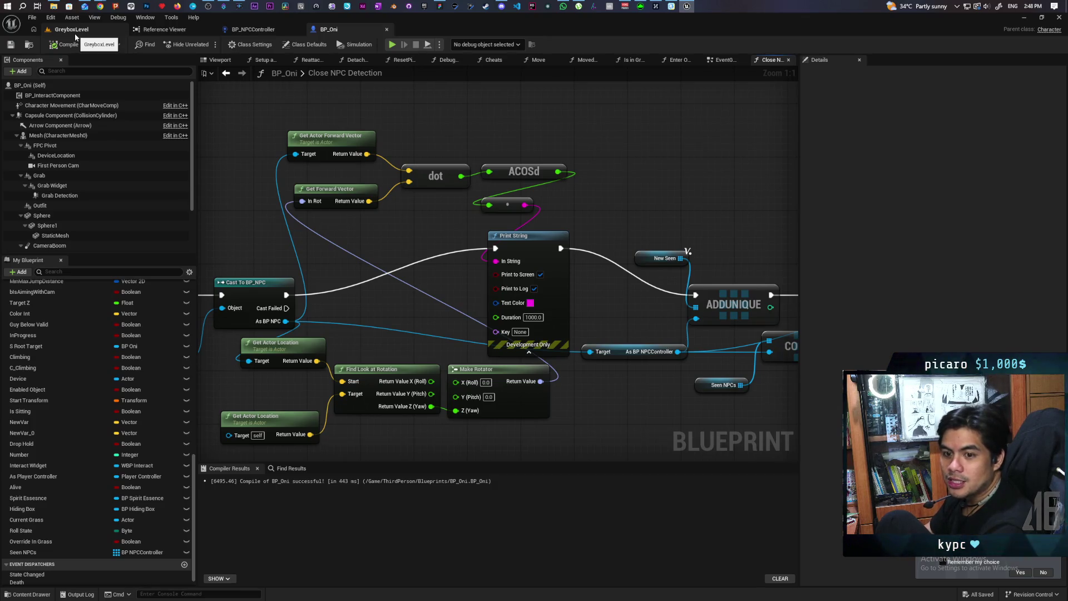
pyautogui.click(89, 29)
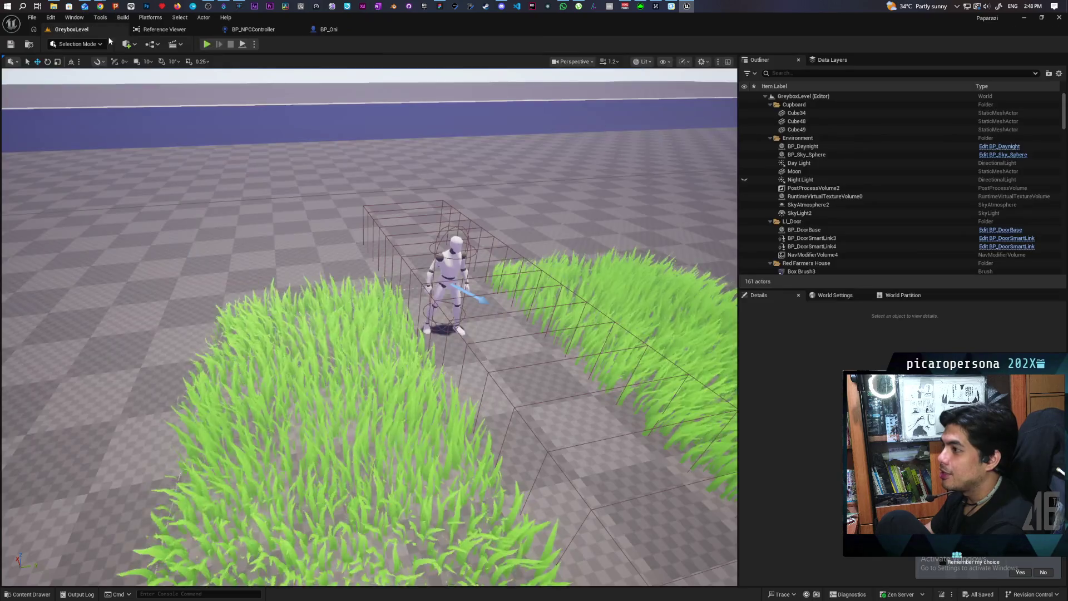
pyautogui.click(207, 44)
pyautogui.press('w')
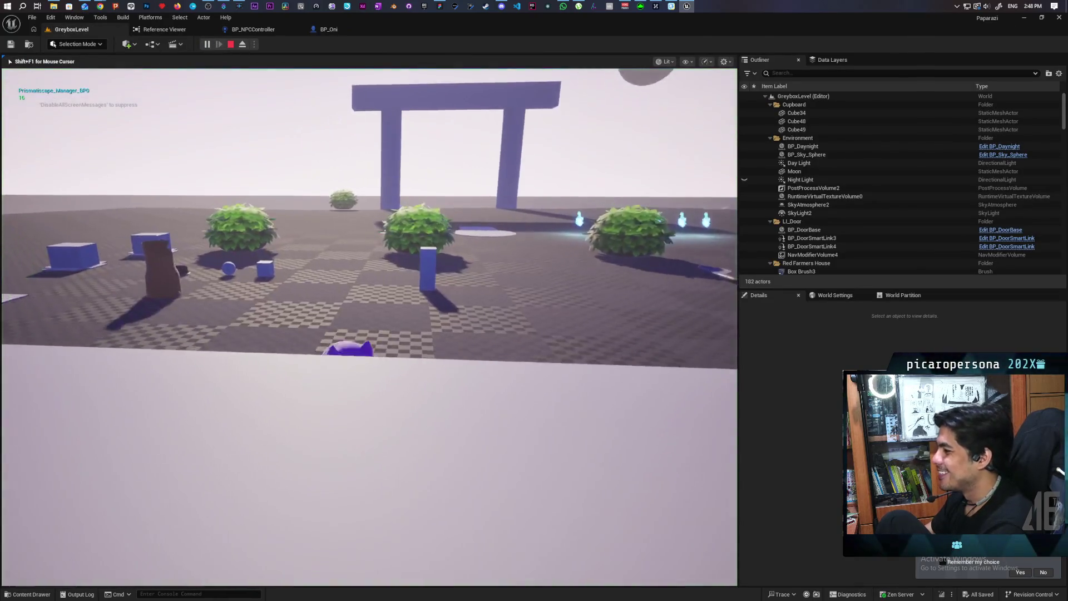
pyautogui.press('w')
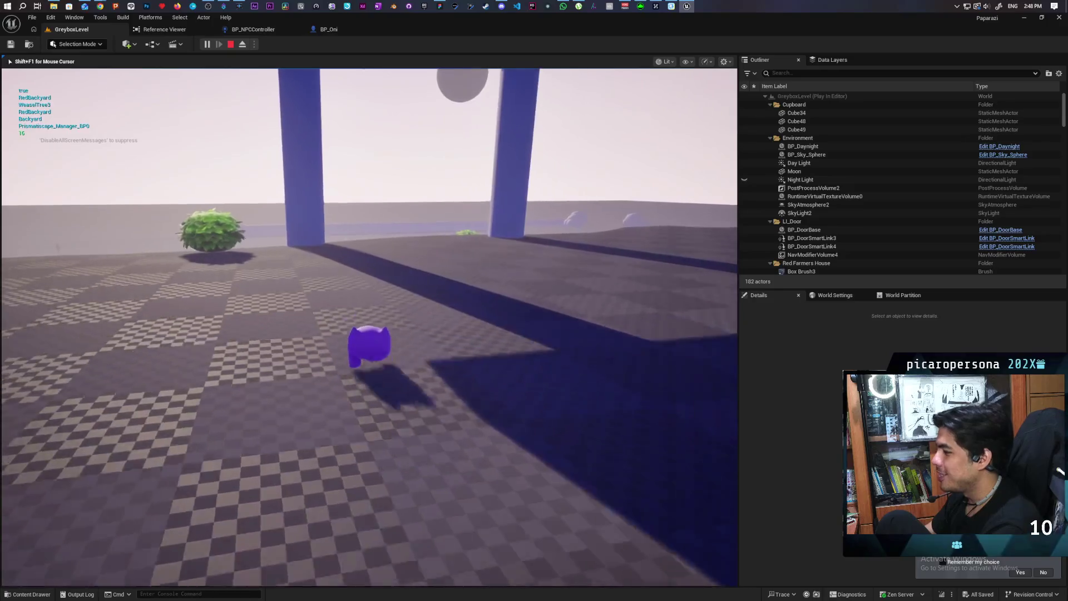
pyautogui.press('w')
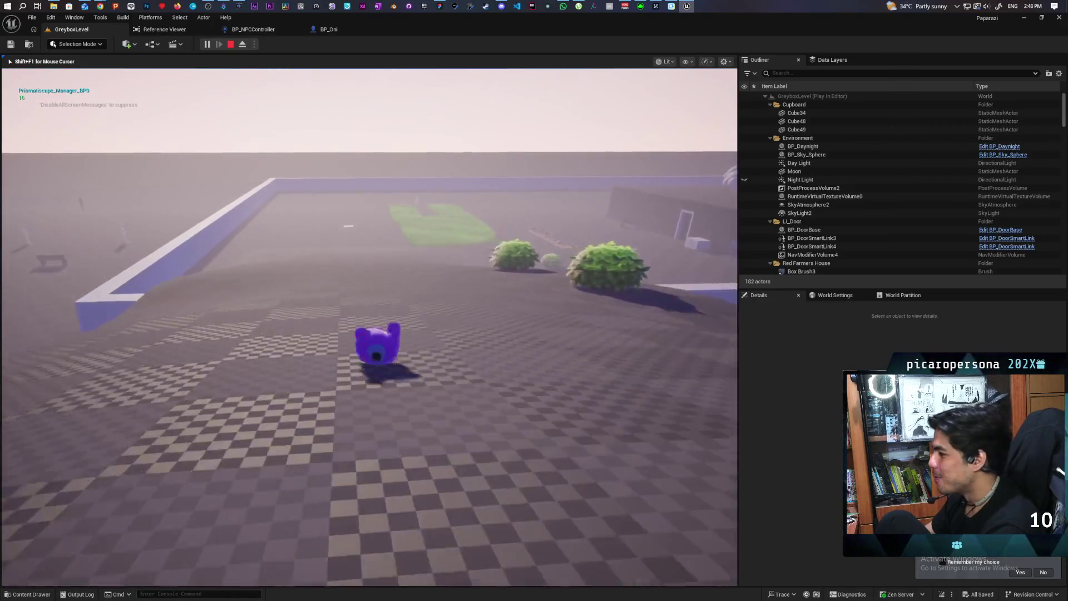
pyautogui.press('w')
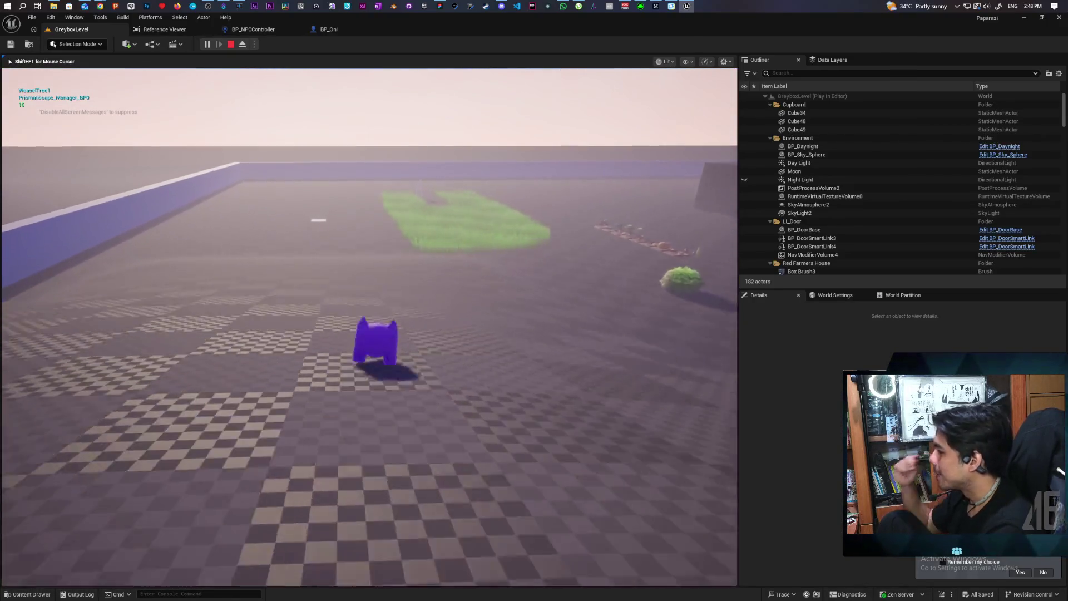
pyautogui.press('w')
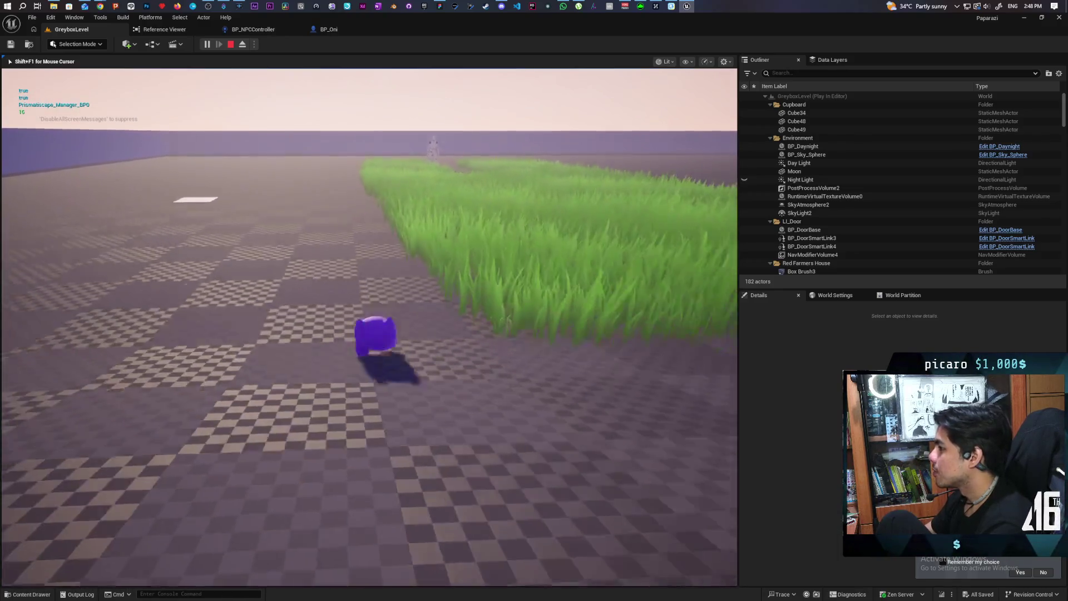
pyautogui.press('w')
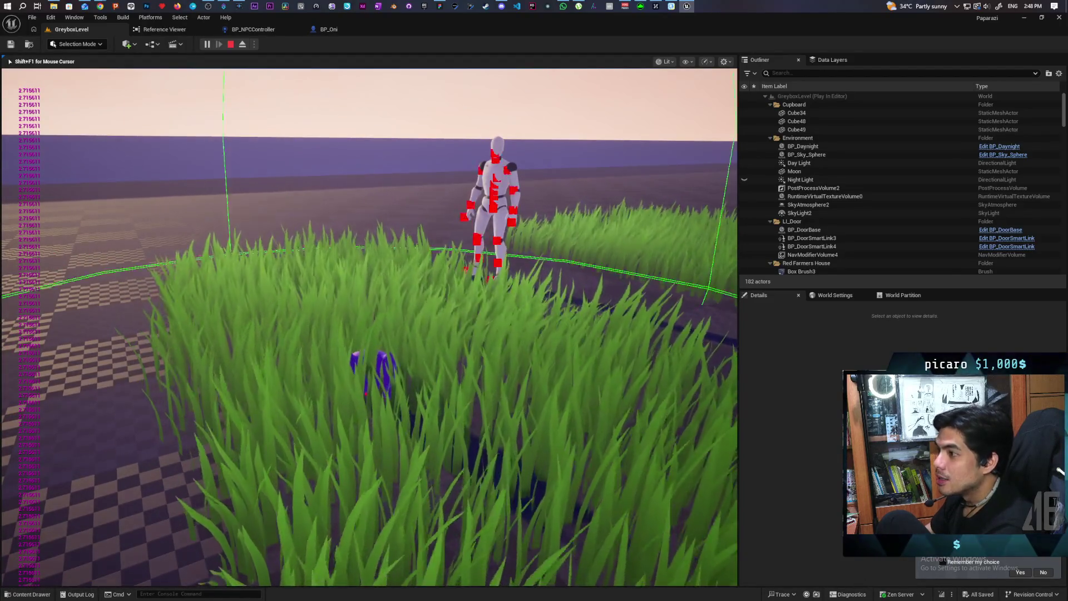
pyautogui.moveTo(369, 327)
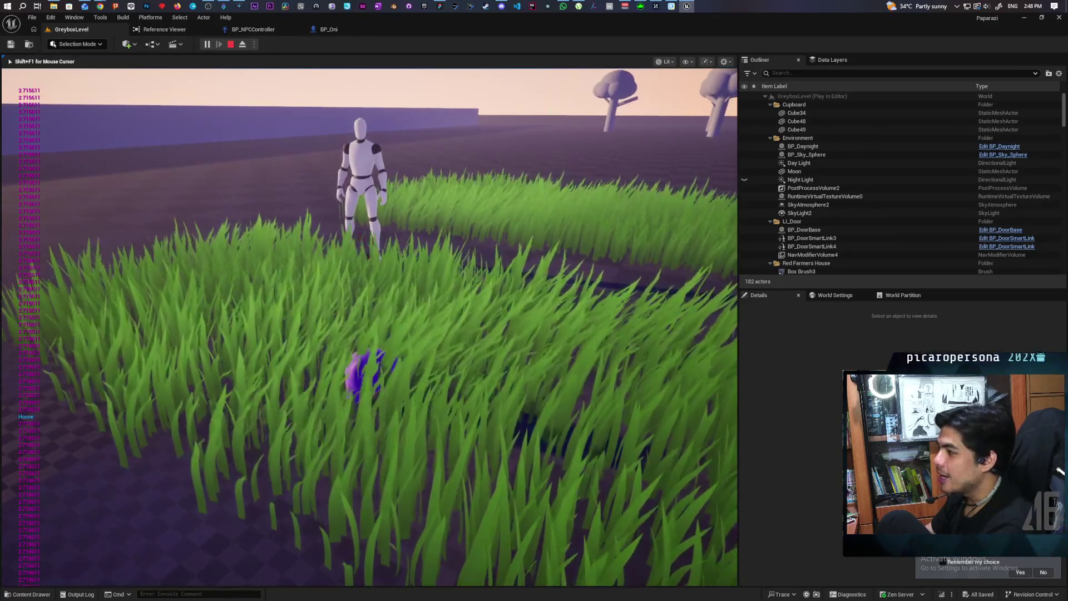
pyautogui.press('Escape')
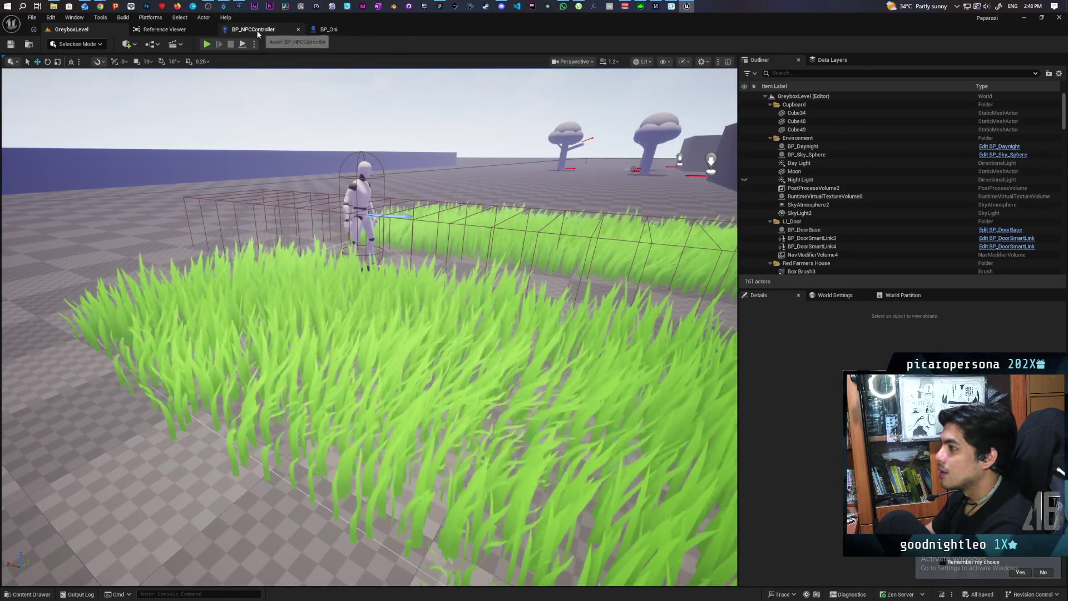
pyautogui.click(284, 33)
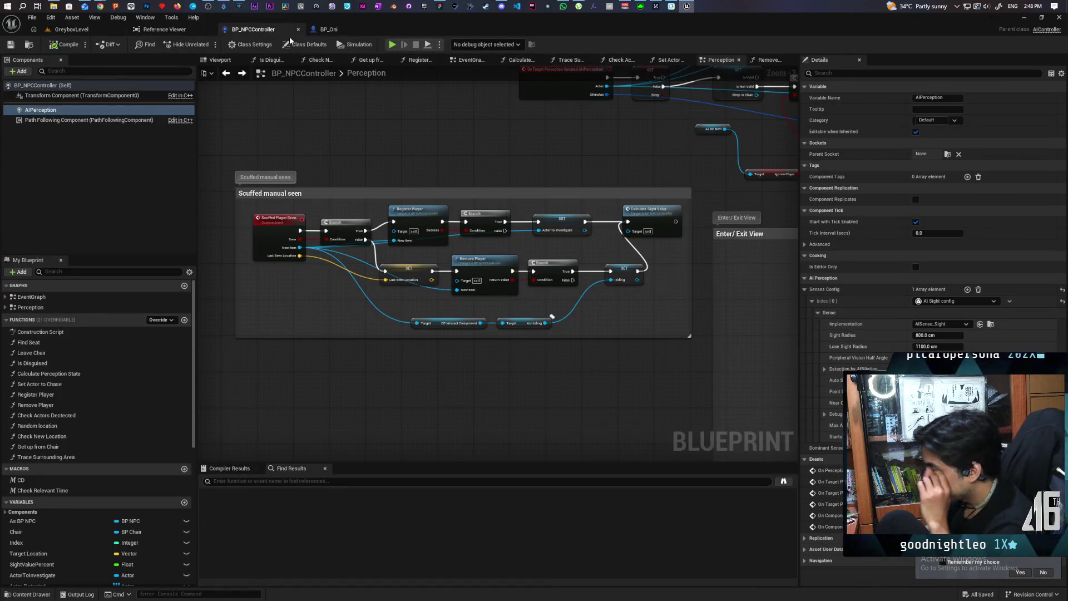
# In BP_Oni, bypass Print String by wiring the cast straight to ADDUNIQUE, and rewire Scuffed Player Seen.
pyautogui.click(332, 32)
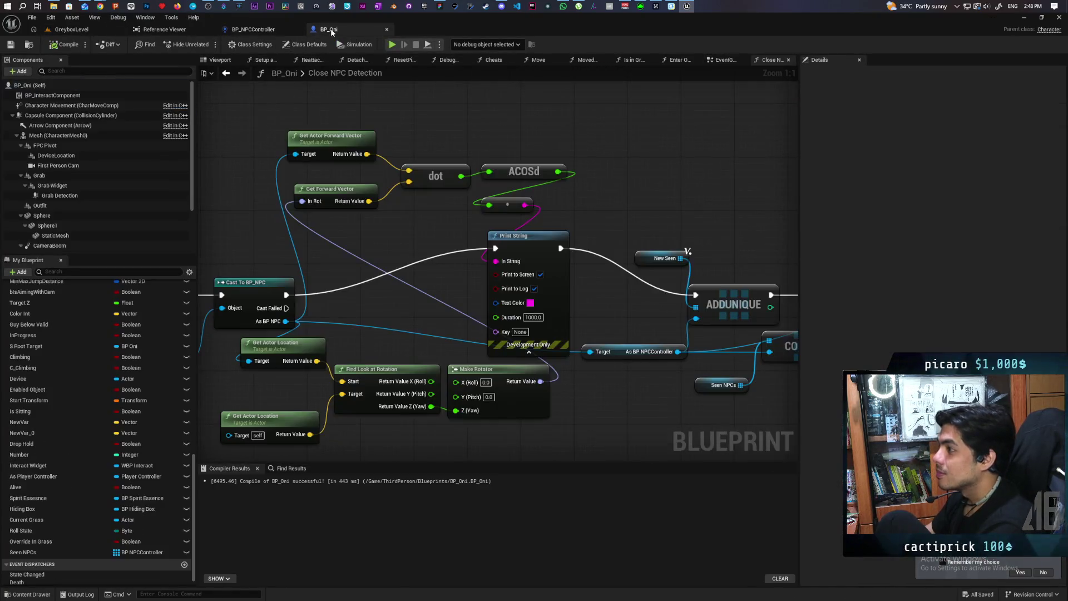
pyautogui.moveTo(624, 185)
pyautogui.mouseDown()
pyautogui.moveTo(345, 128)
pyautogui.moveTo(332, 170)
pyautogui.moveTo(606, 156)
pyautogui.mouseUp()
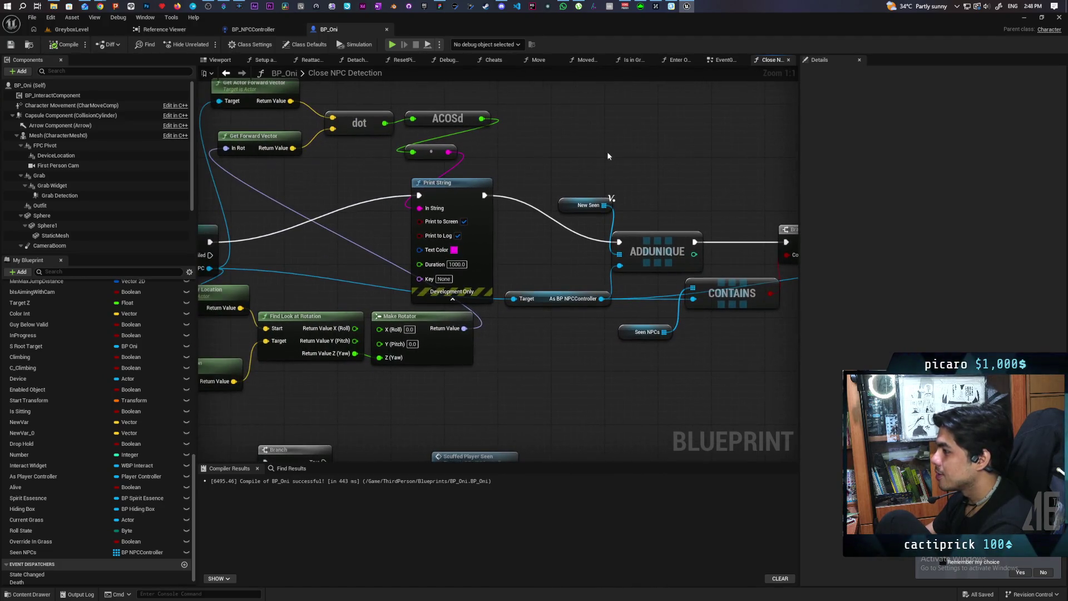
pyautogui.moveTo(515, 165)
pyautogui.mouseDown()
pyautogui.moveTo(553, 124)
pyautogui.moveTo(530, 172)
pyautogui.mouseUp()
pyautogui.moveTo(532, 227); pyautogui.dragTo(535, 243)
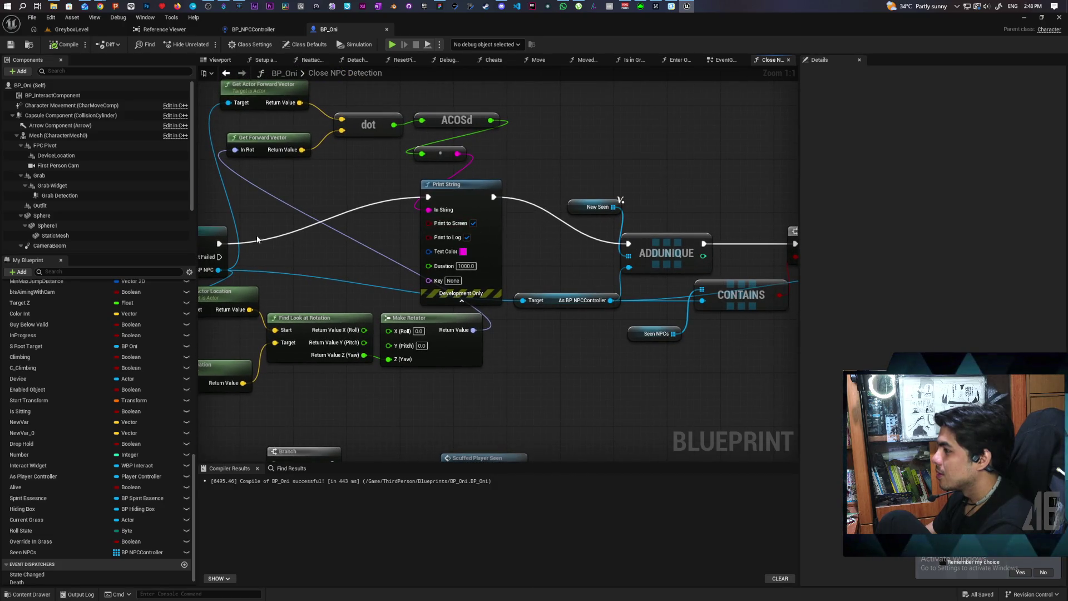
pyautogui.moveTo(219, 243); pyautogui.dragTo(627, 243)
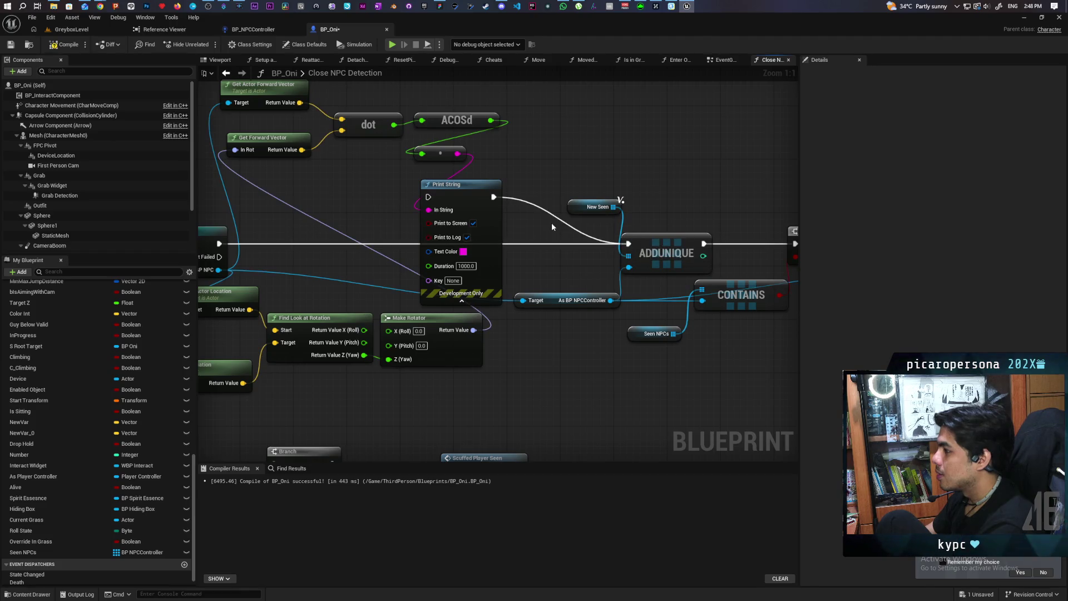
pyautogui.moveTo(566, 199); pyautogui.dragTo(440, 189)
pyautogui.scroll(-2, 397, 216)
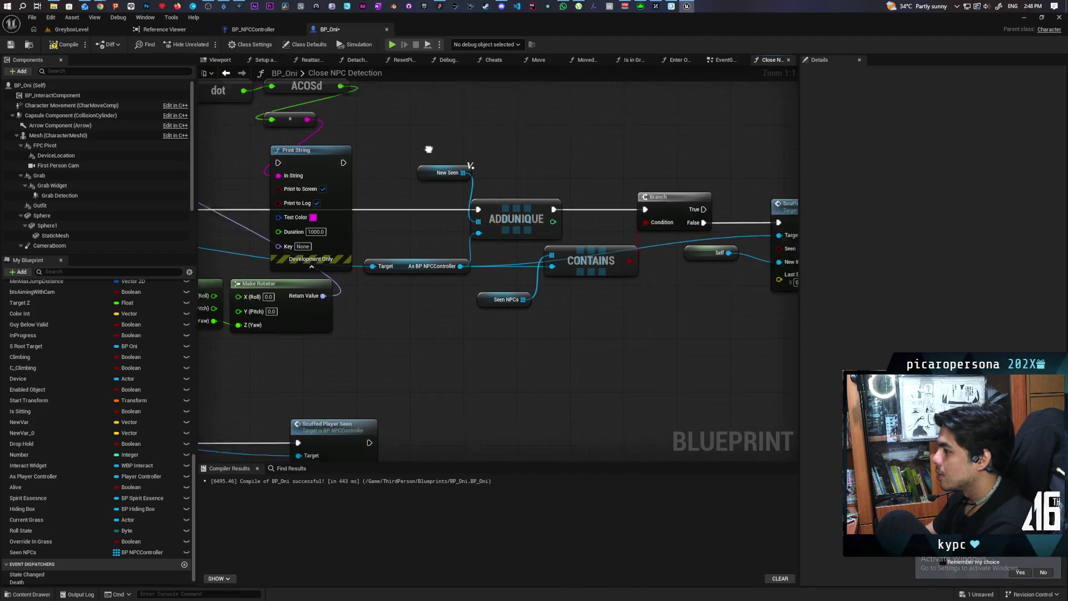
pyautogui.moveTo(706, 191)
pyautogui.mouseDown()
pyautogui.moveTo(746, 172)
pyautogui.moveTo(222, 210)
pyautogui.moveTo(262, 151)
pyautogui.moveTo(340, 141)
pyautogui.mouseUp()
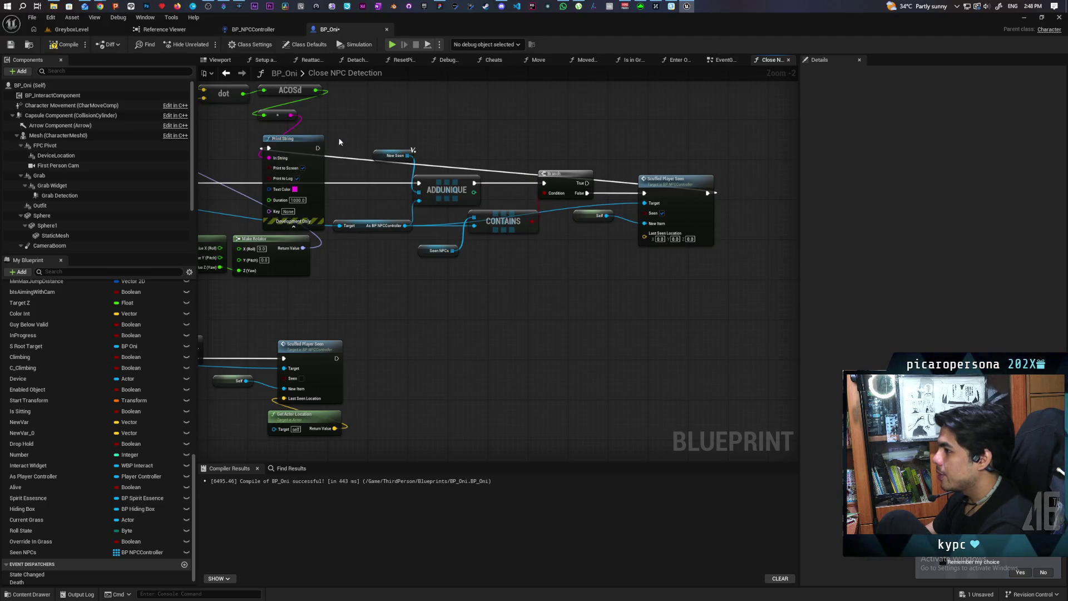
pyautogui.click(81, 29)
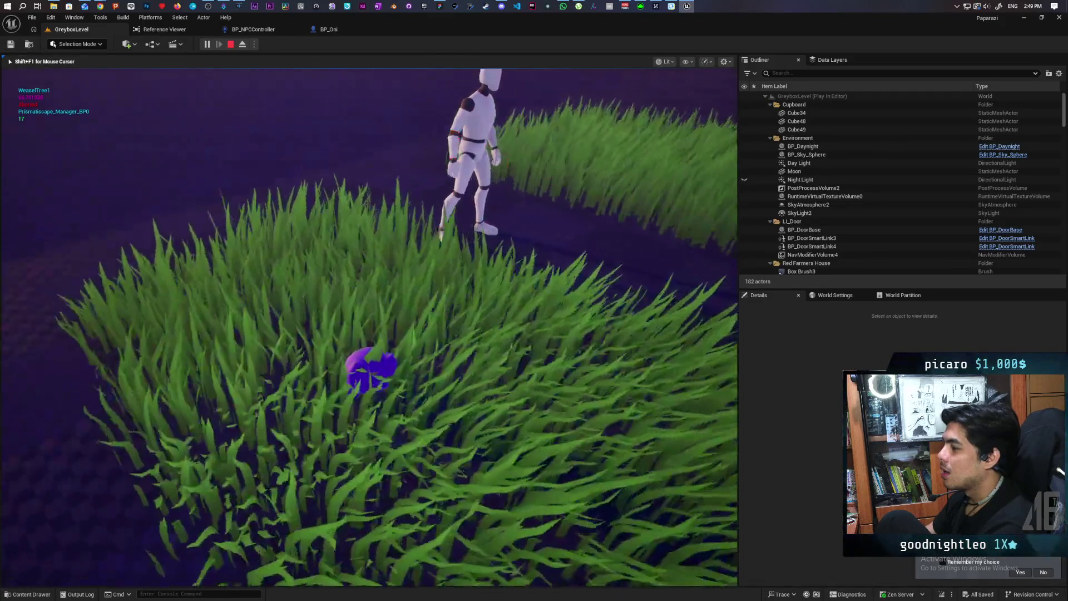
# Stop the play session, select the NPC, and start a new Play-in-Editor run.
pyautogui.press('Escape')
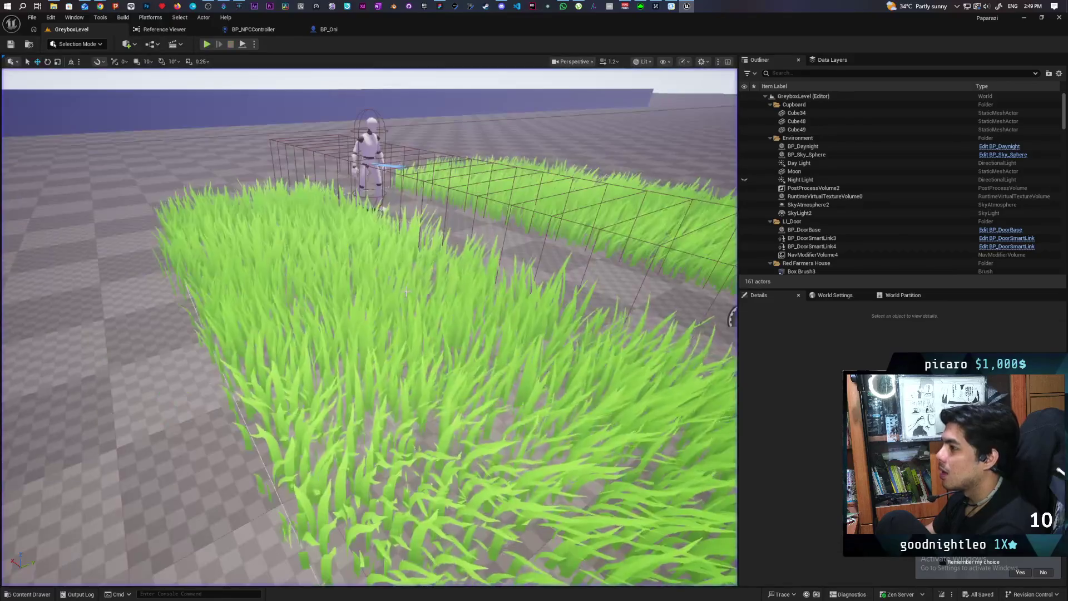
pyautogui.click(383, 195)
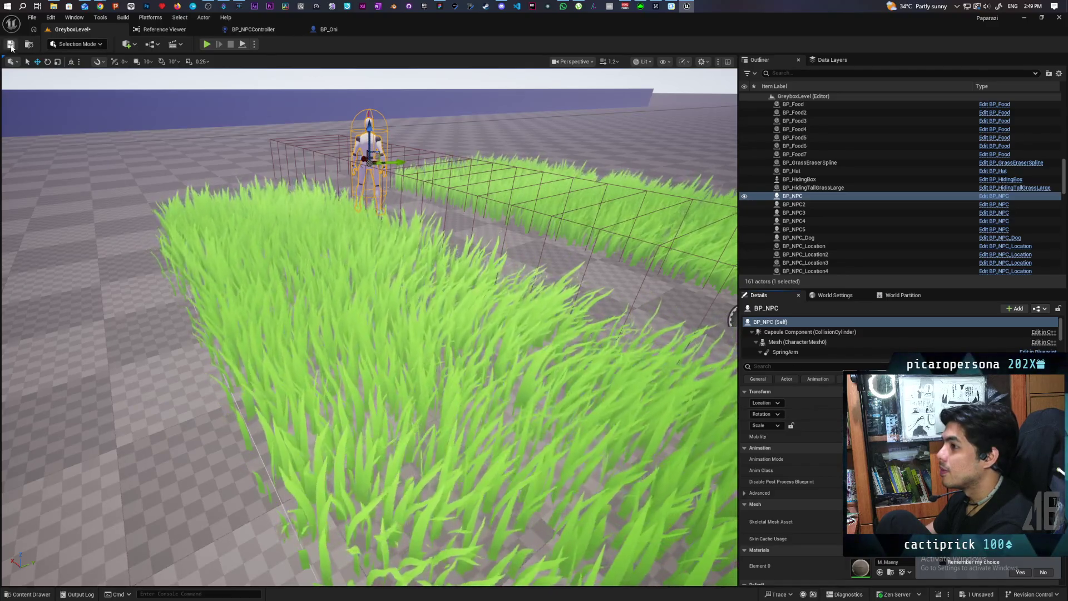
pyautogui.click(207, 43)
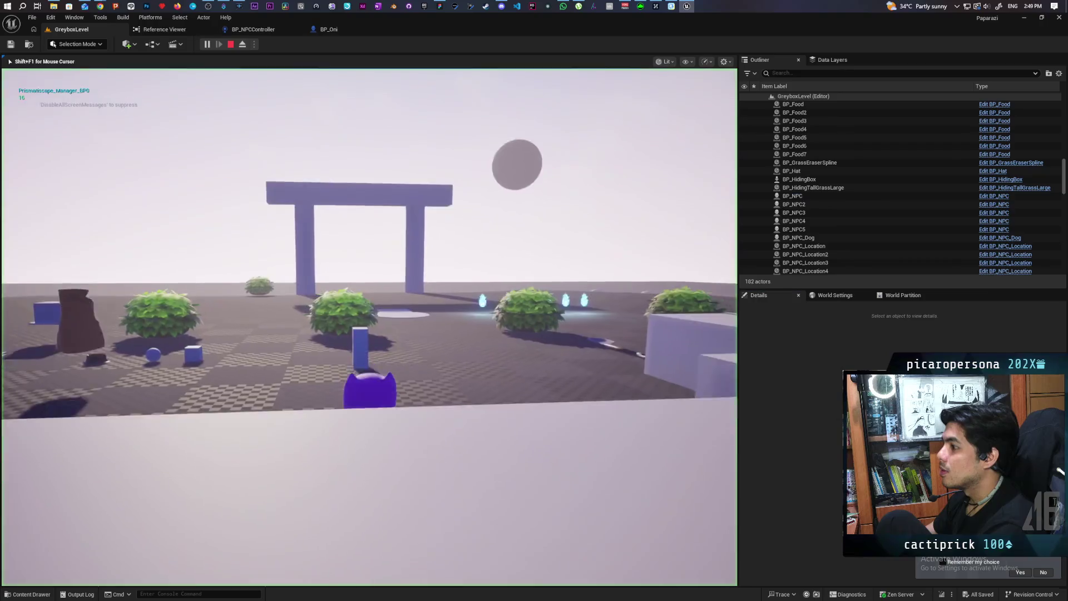
# Walk the Oni past the blue pillar and through the grass until the NPC spots it.
pyautogui.press('w')
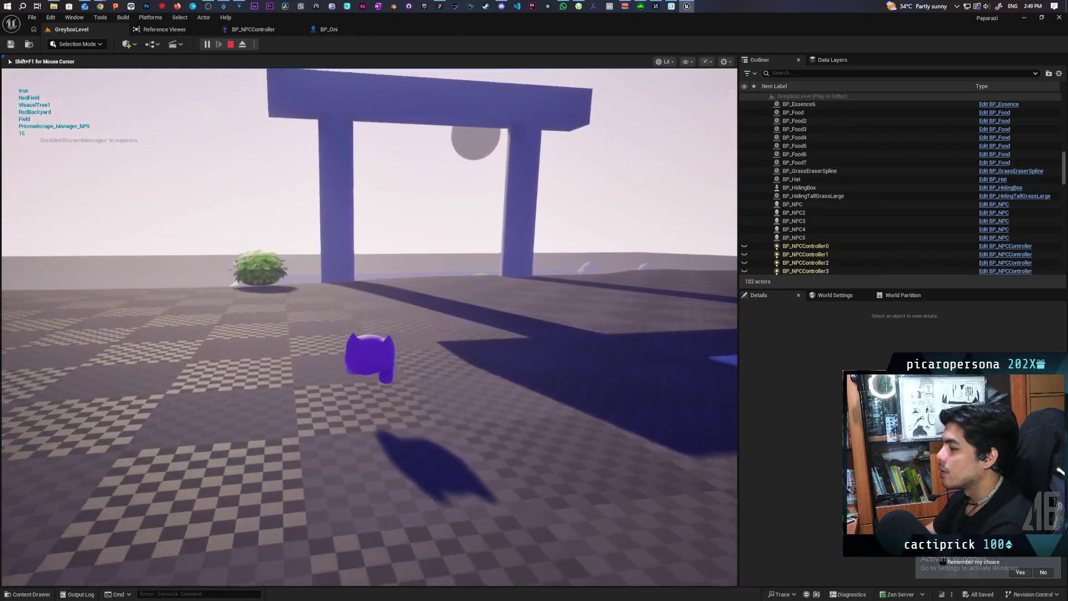
pyautogui.press('w')
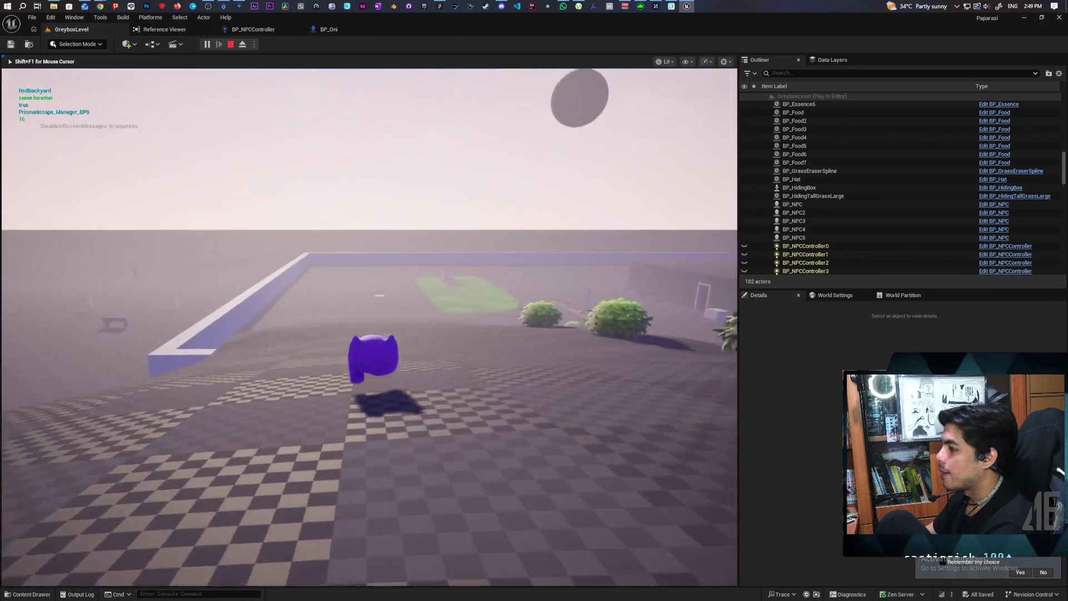
pyautogui.press('w')
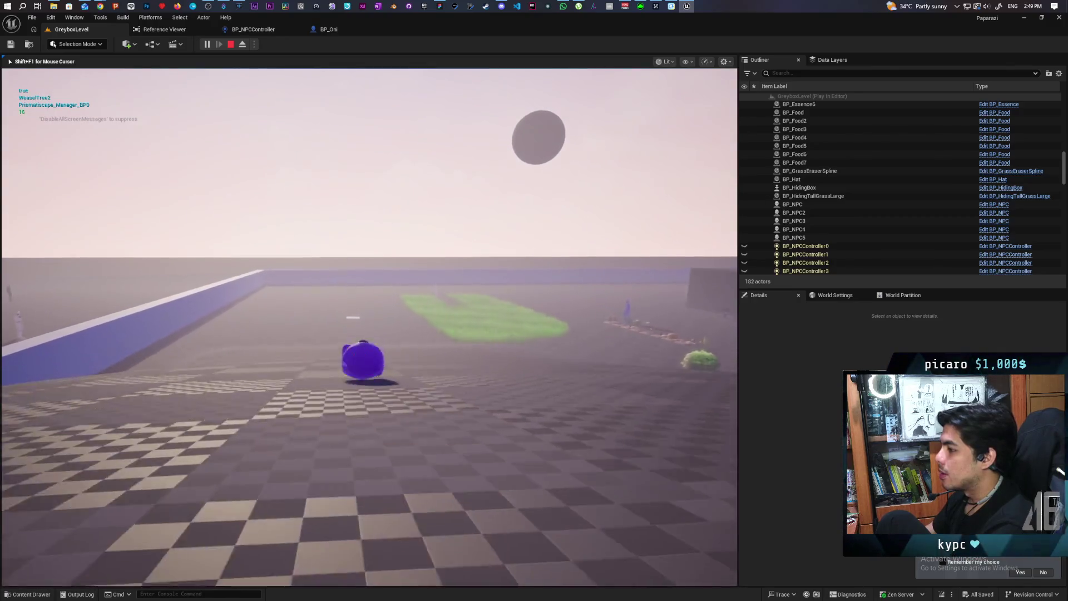
pyautogui.press('w')
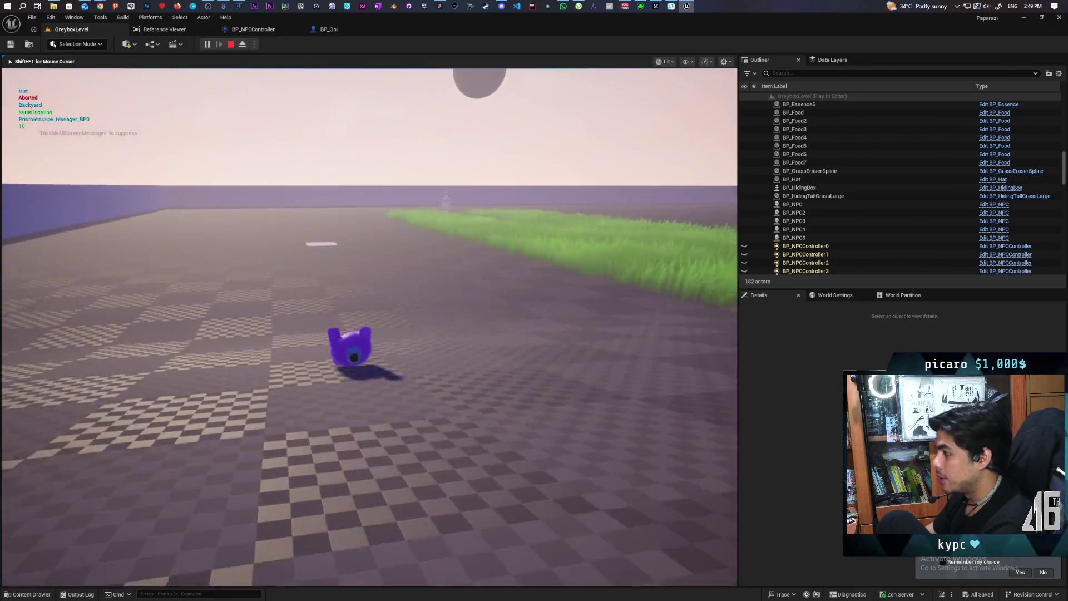
pyautogui.press('w')
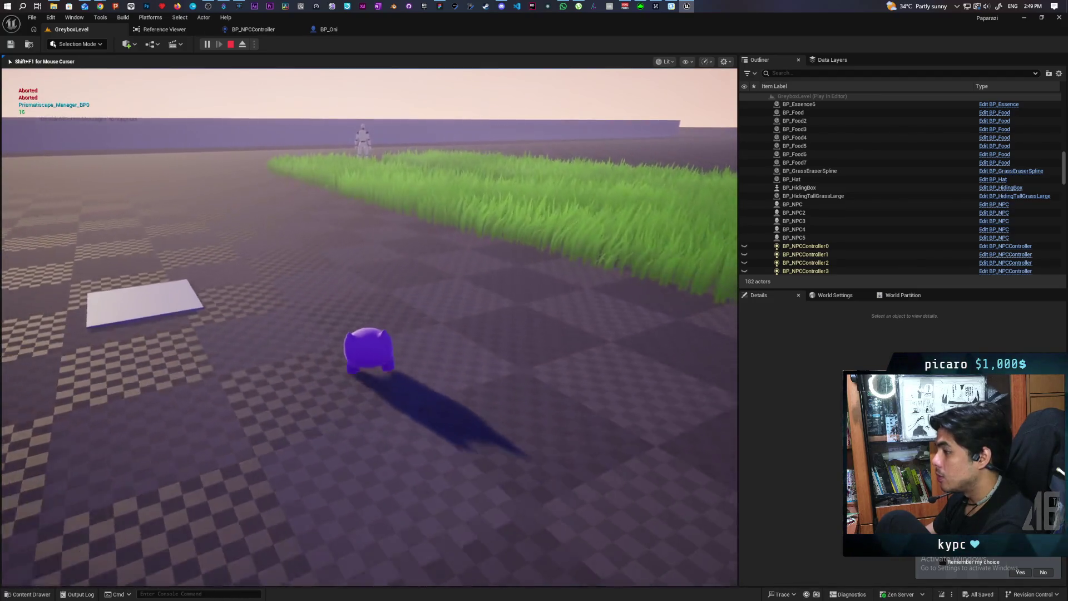
pyautogui.press('w')
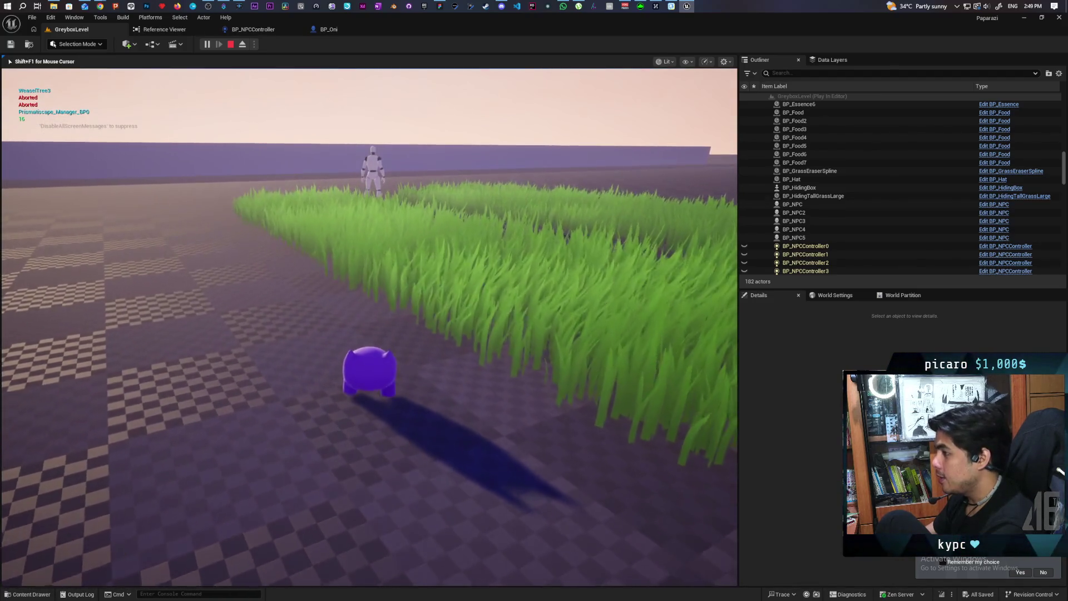
pyautogui.press('w')
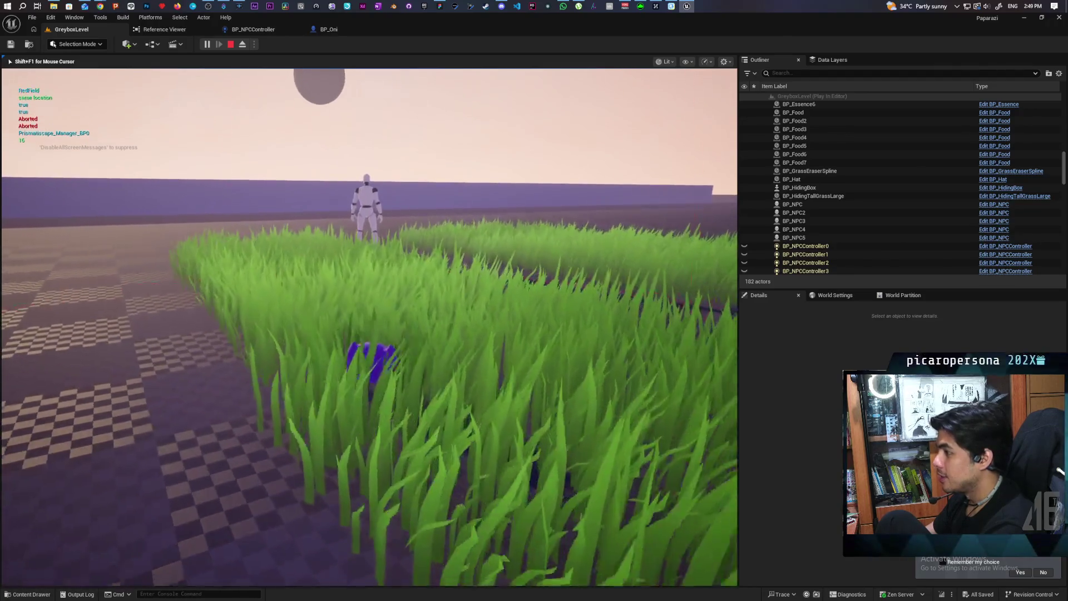
pyautogui.press('w')
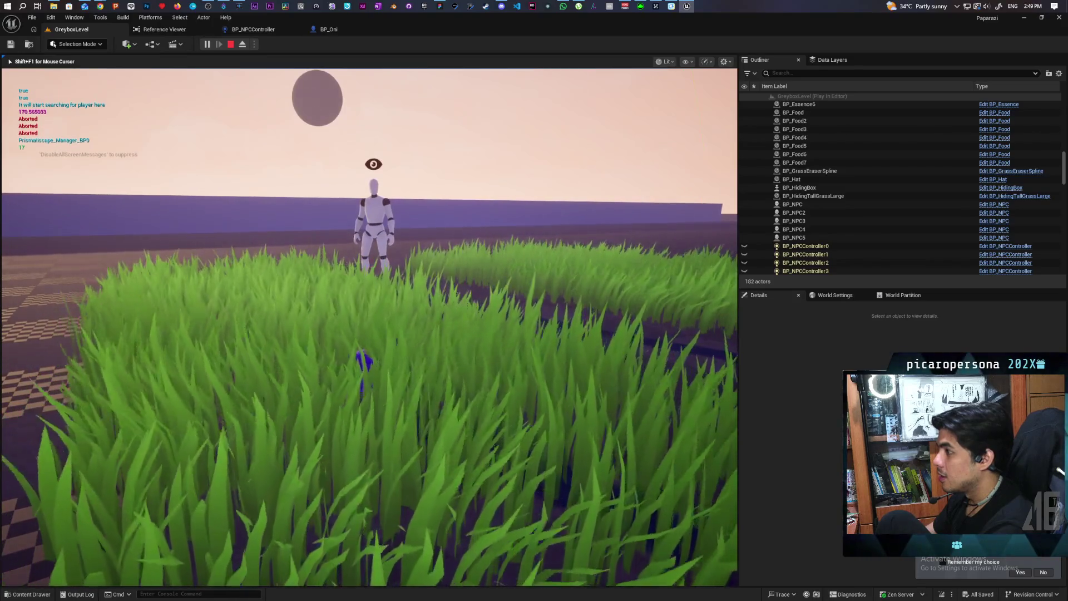
# Eject with F8 and bring the Print String in BP_Oni's detection graph into view.
pyautogui.press('F8')
pyautogui.click(331, 28)
pyautogui.moveTo(479, 292)
pyautogui.mouseDown()
pyautogui.moveTo(529, 386)
pyautogui.moveTo(558, 358)
pyautogui.moveTo(527, 325)
pyautogui.moveTo(636, 326)
pyautogui.moveTo(593, 310)
pyautogui.moveTo(497, 315)
pyautogui.mouseUp()
pyautogui.moveTo(357, 194)
pyautogui.mouseDown()
pyautogui.moveTo(453, 195)
pyautogui.moveTo(499, 182)
pyautogui.mouseUp()
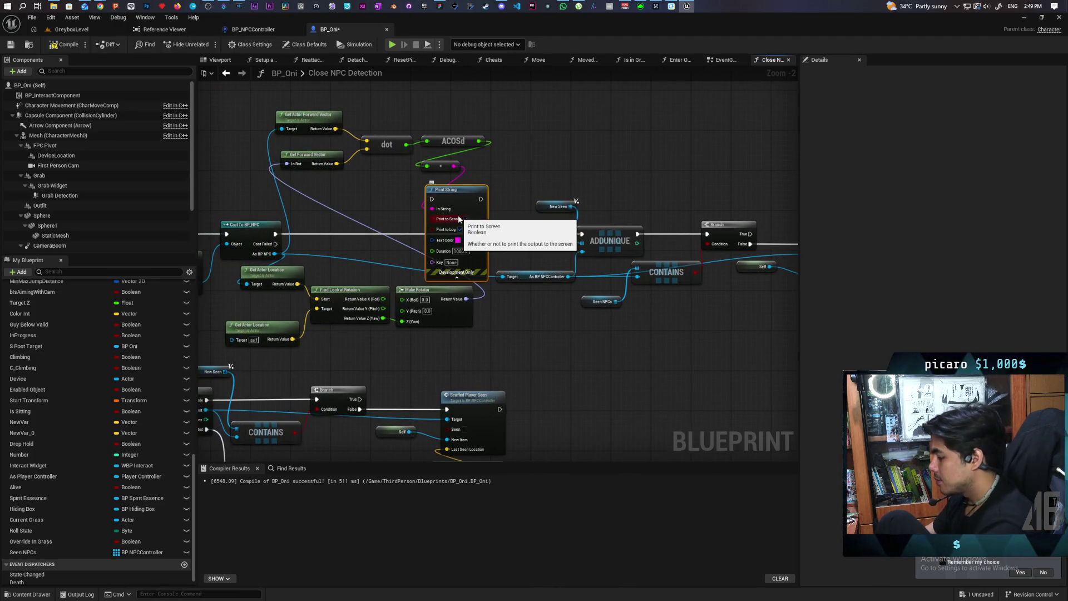
# Delete the Print String nodes and add a greater-than node comparing ACOSd to 65.
pyautogui.press('Delete')
pyautogui.moveTo(476, 164); pyautogui.dragTo(427, 179)
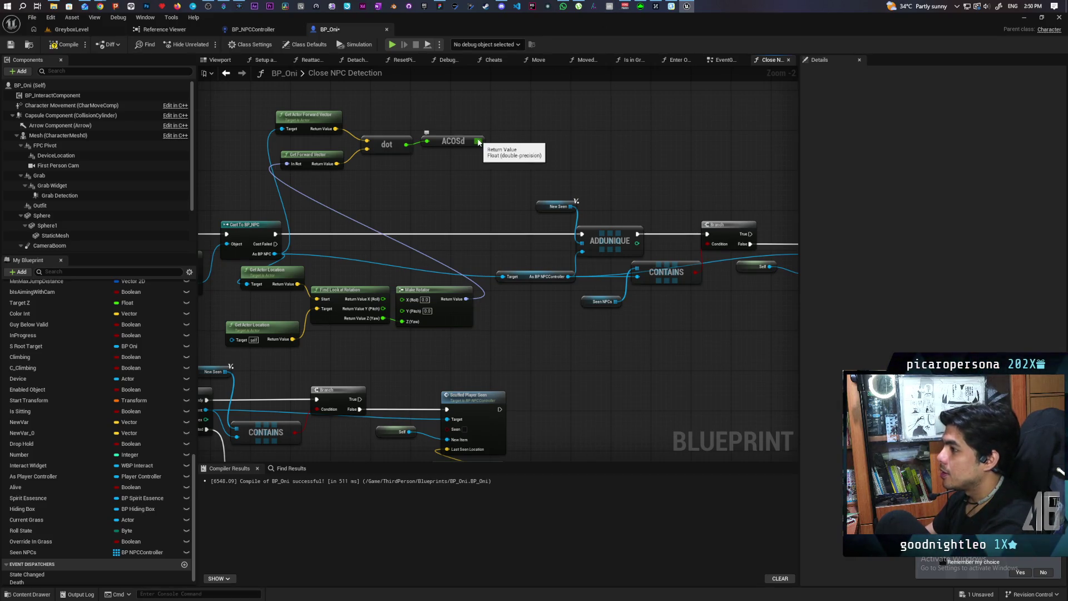
pyautogui.moveTo(478, 142); pyautogui.dragTo(444, 192)
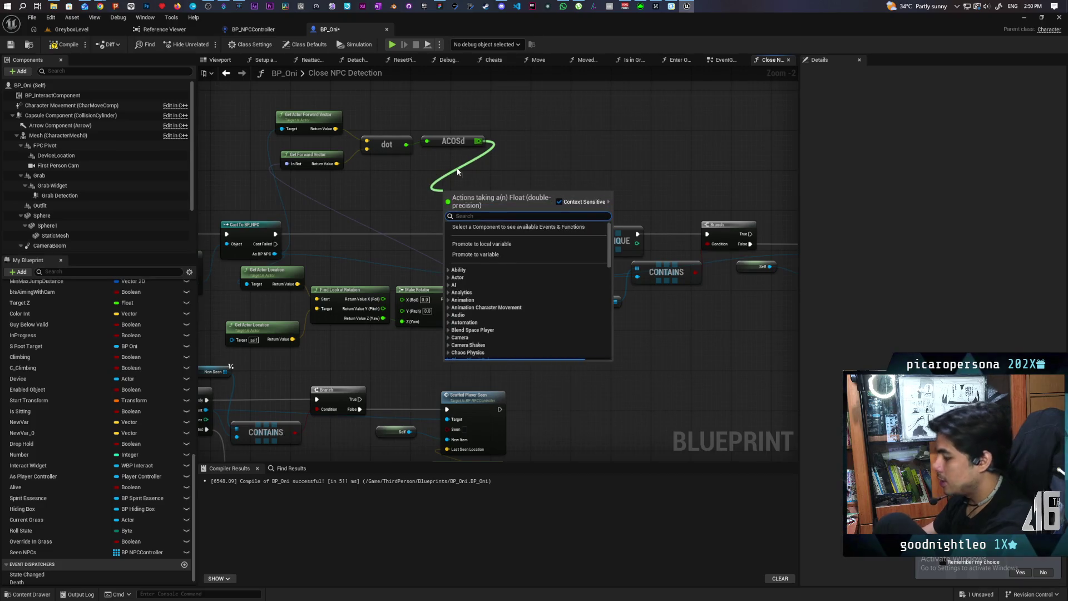
pyautogui.write('>')
pyautogui.press('Return')
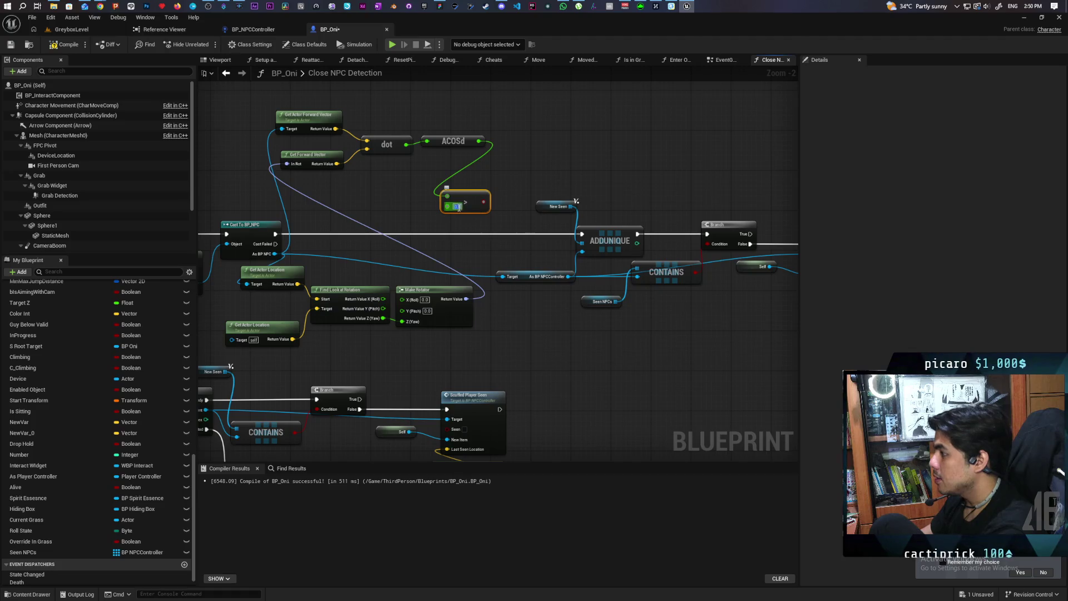
pyautogui.write('65')
pyautogui.click(535, 142)
# Route the cast through the Branch, comment it 'within 130 degrees', and save BP_Oni.
pyautogui.scroll(1, 477, 175)
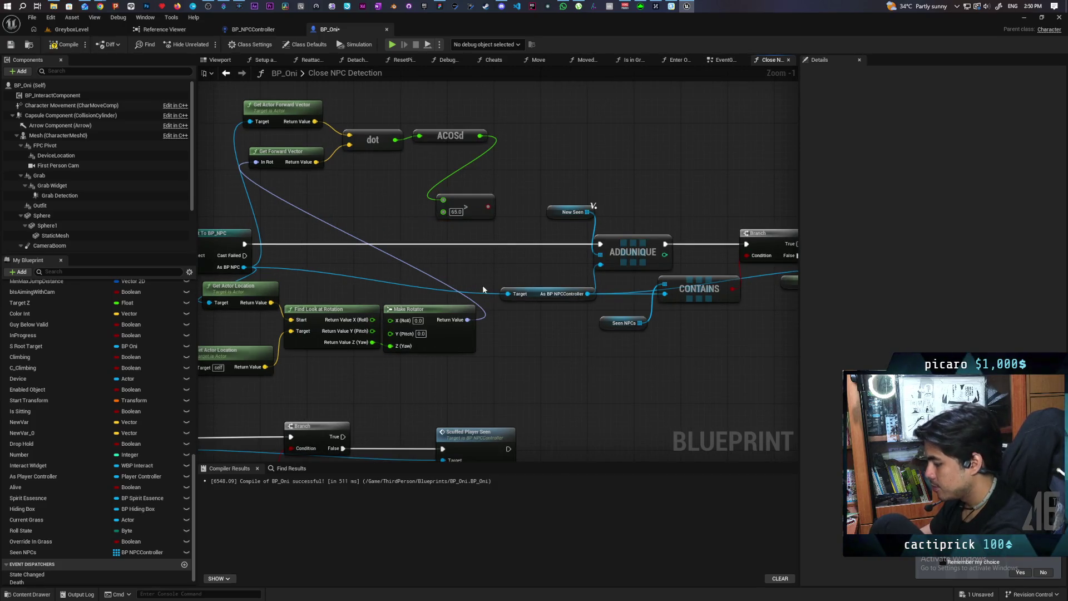
pyautogui.moveTo(462, 273)
pyautogui.mouseDown()
pyautogui.moveTo(468, 240)
pyautogui.moveTo(450, 240)
pyautogui.moveTo(457, 256)
pyautogui.mouseUp()
pyautogui.moveTo(245, 250); pyautogui.dragTo(600, 244)
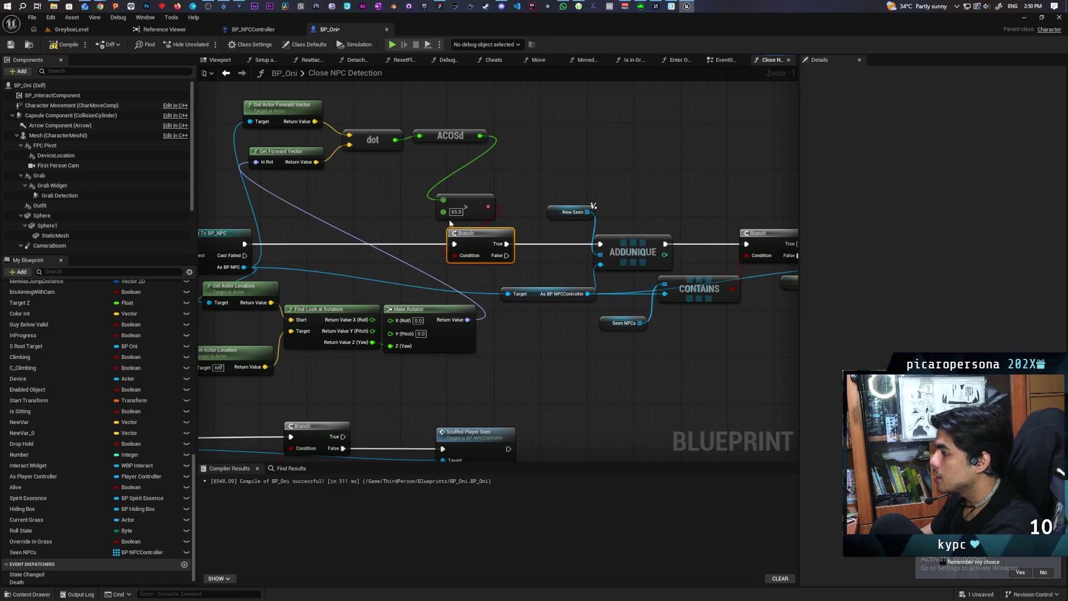
pyautogui.moveTo(462, 203); pyautogui.dragTo(362, 202)
pyautogui.click(465, 238)
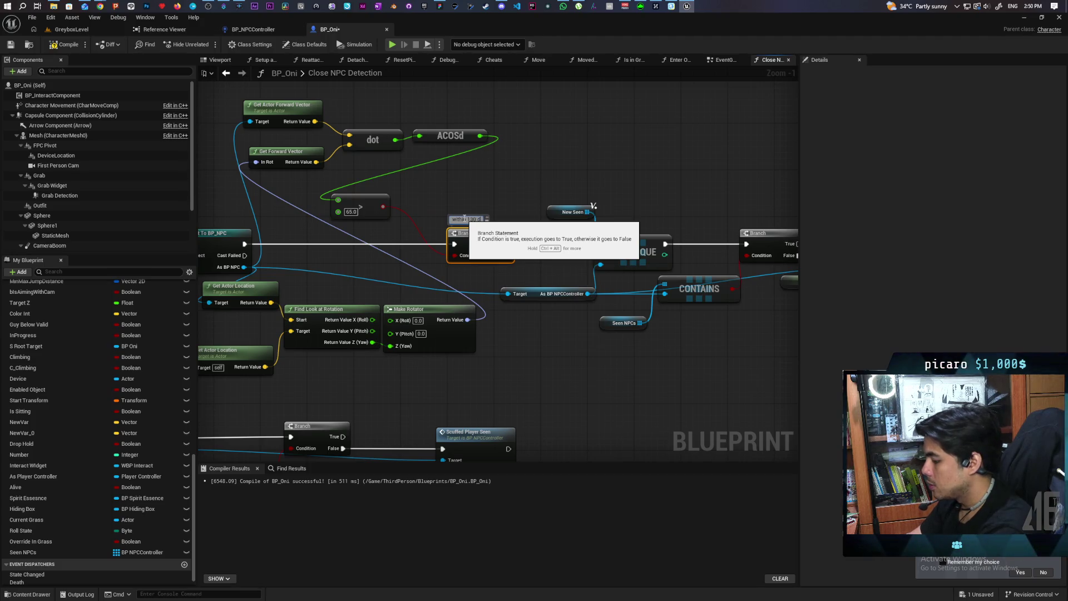
pyautogui.click(502, 185)
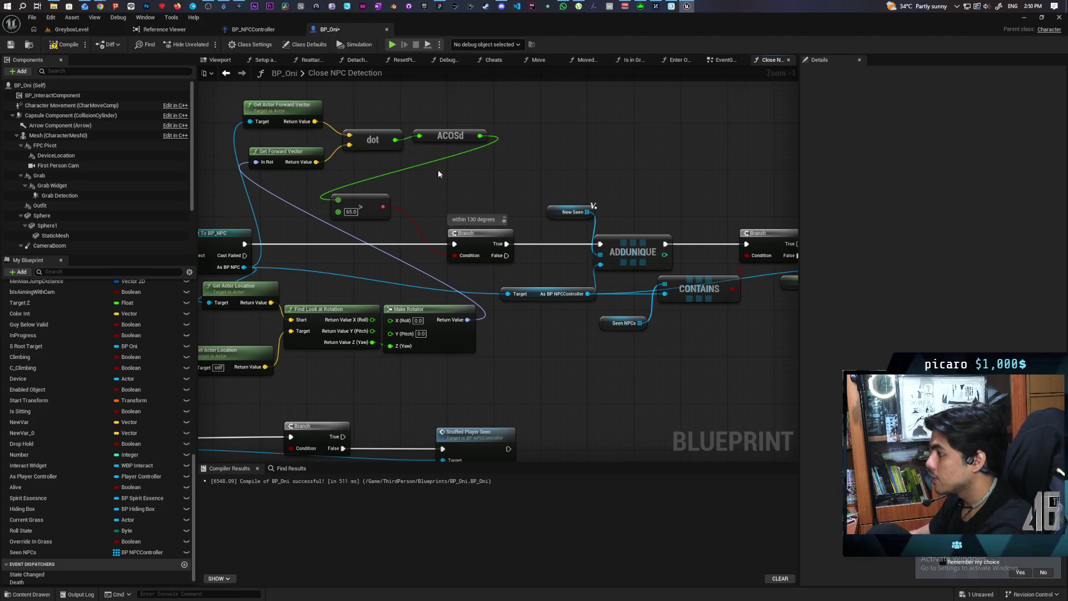
pyautogui.hotkey('ctrl', 's')
pyautogui.scroll(-2, 549, 136)
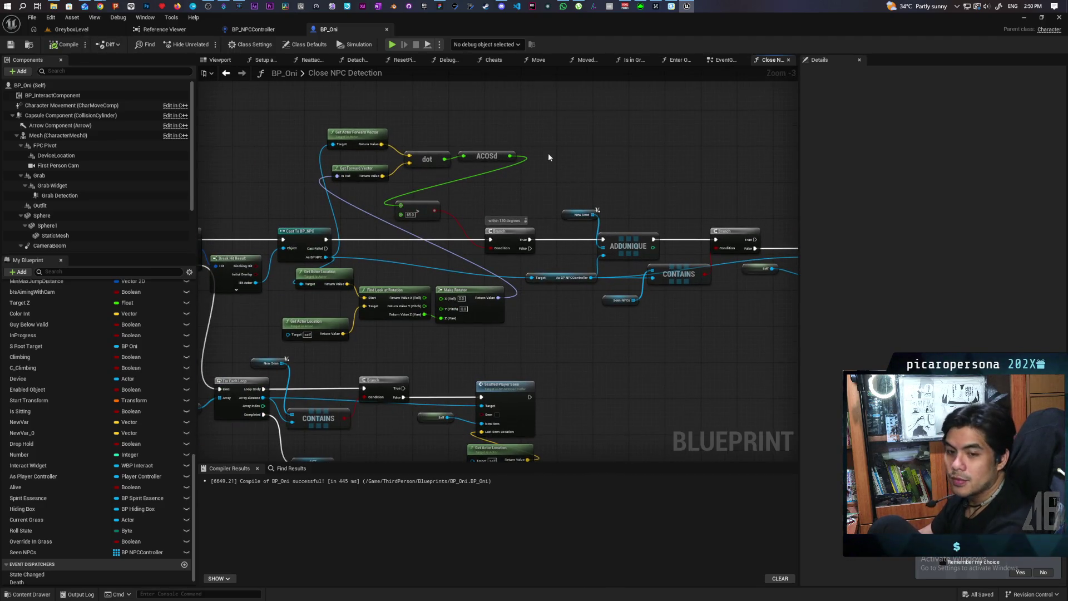
# Pan across the edited detection graph and Scruffed Player Seen calls, then return to the GreyboxLevel game.
pyautogui.moveTo(548, 158)
pyautogui.mouseDown()
pyautogui.moveTo(627, 148)
pyautogui.moveTo(617, 162)
pyautogui.moveTo(515, 172)
pyautogui.moveTo(413, 166)
pyautogui.mouseUp()
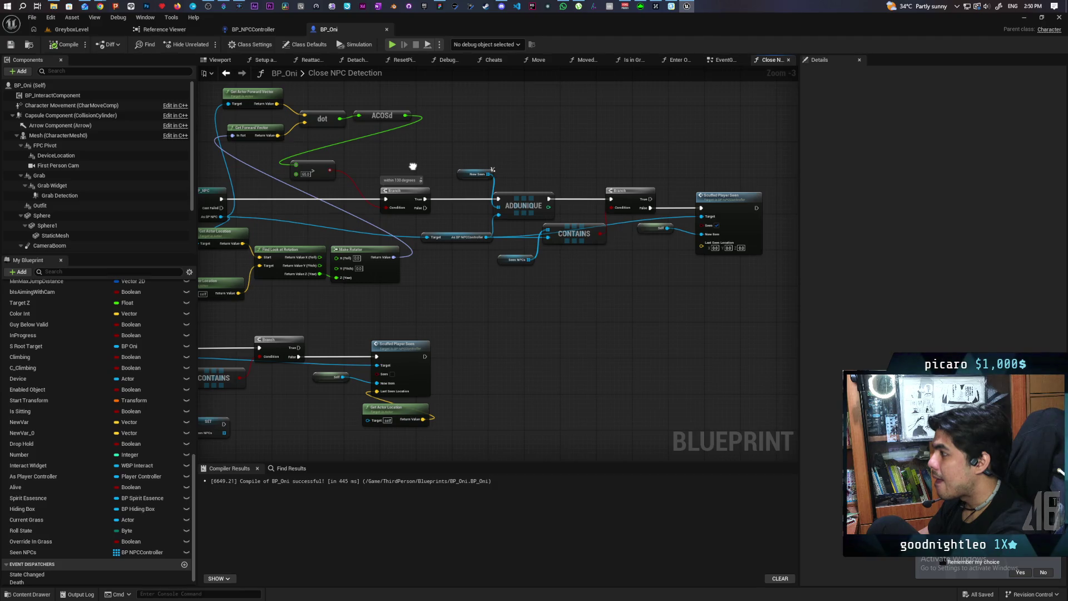
pyautogui.moveTo(413, 165); pyautogui.dragTo(443, 159)
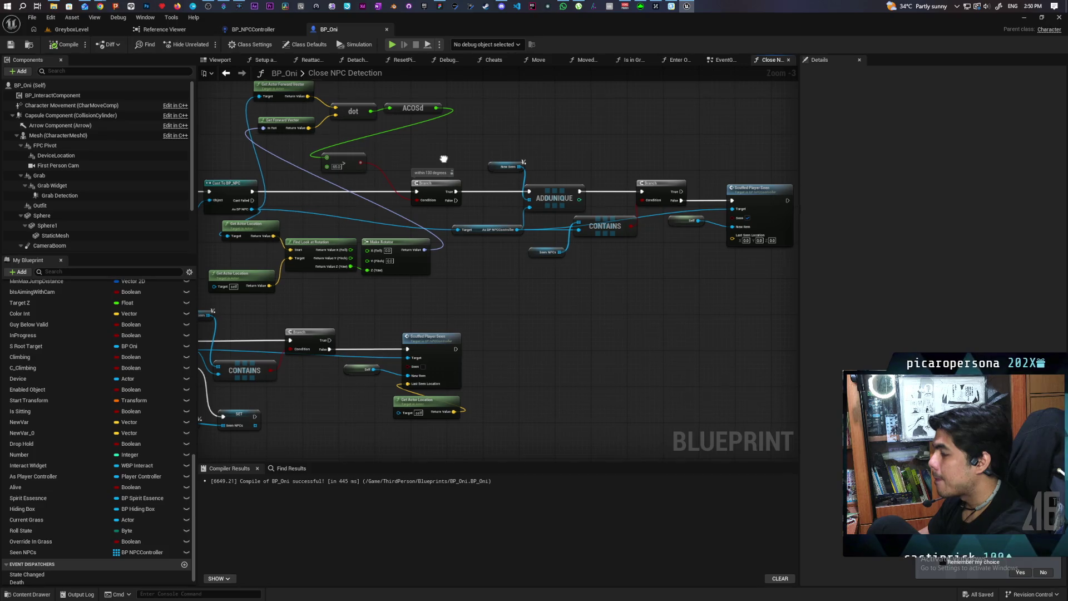
pyautogui.moveTo(443, 159); pyautogui.dragTo(576, 155)
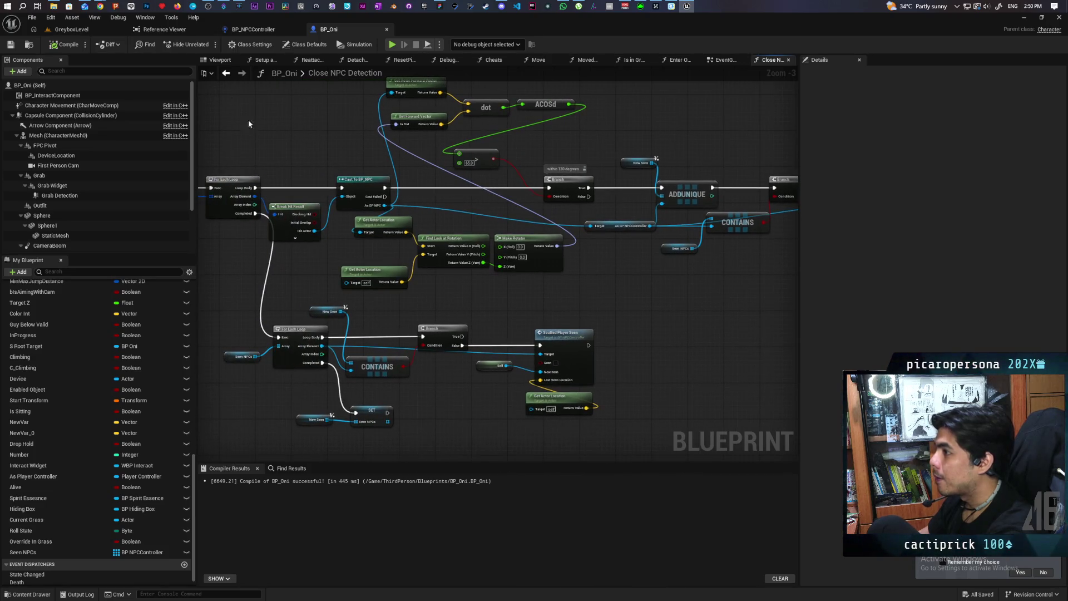
pyautogui.moveTo(230, 143); pyautogui.dragTo(219, 172)
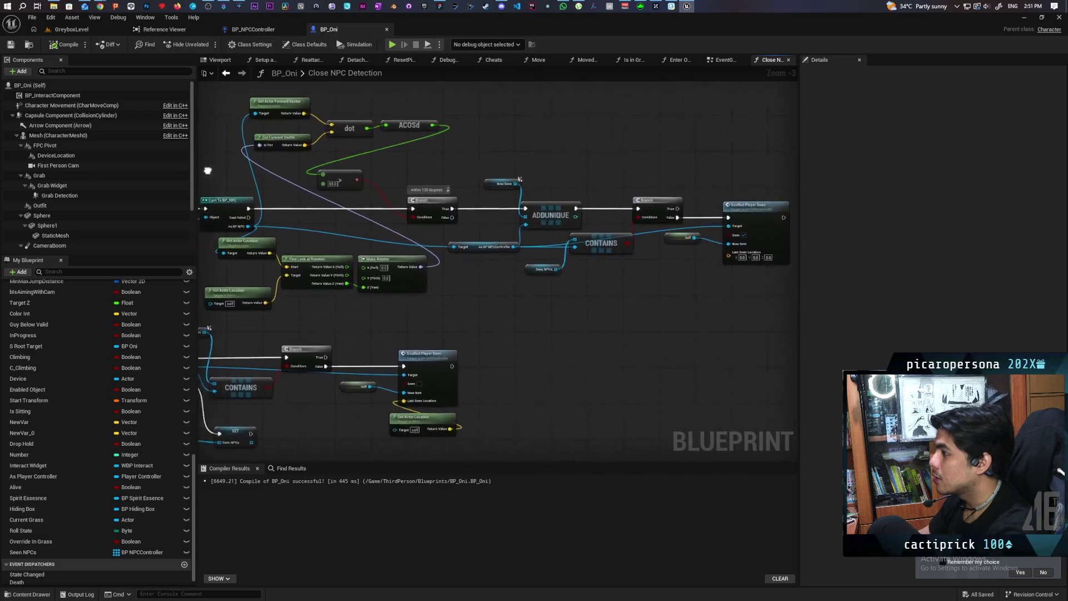
pyautogui.click(86, 31)
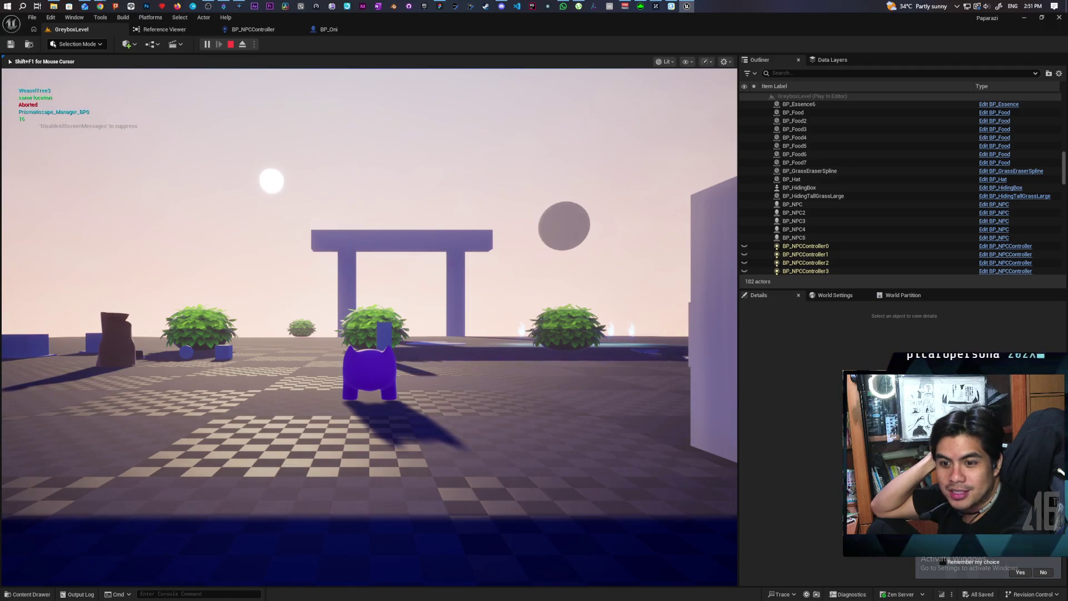
# Run the Oni past the blue gate and into the grass patch.
pyautogui.press('a')
pyautogui.press('w')
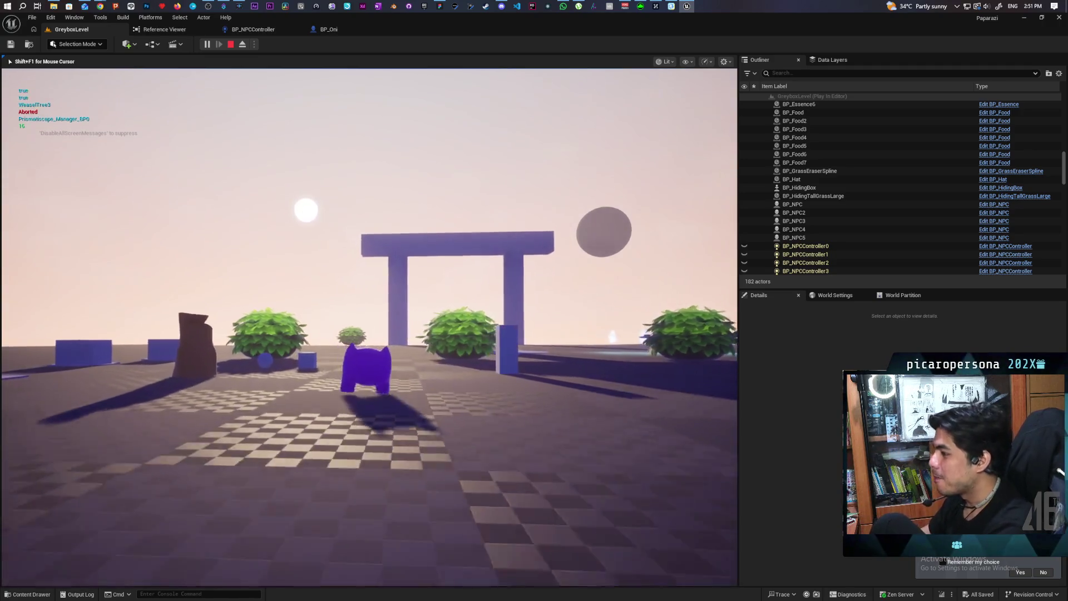
pyautogui.press('w')
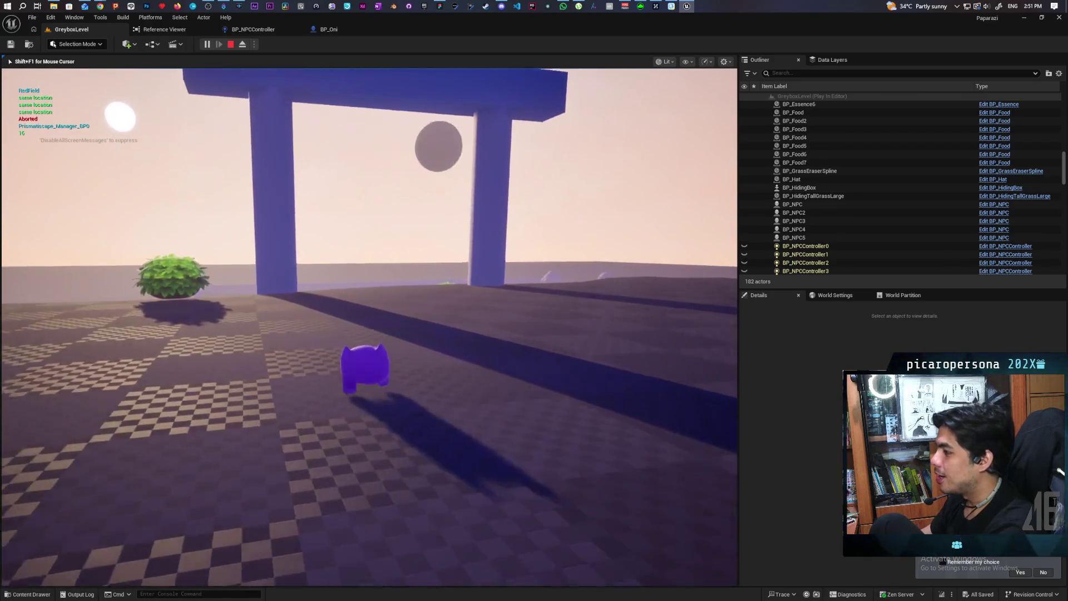
pyautogui.press('w')
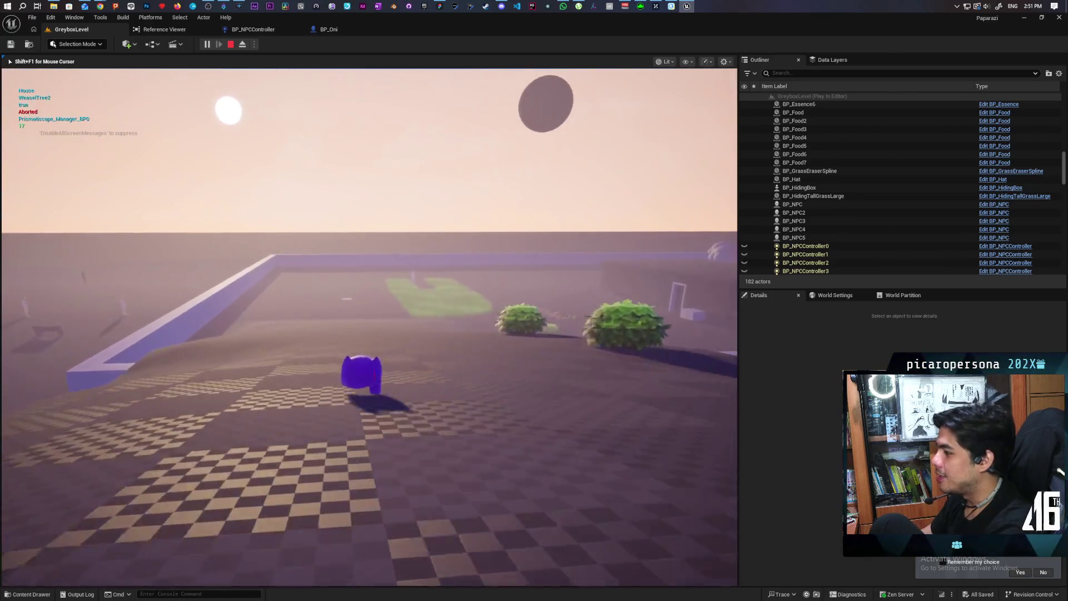
pyautogui.press('w')
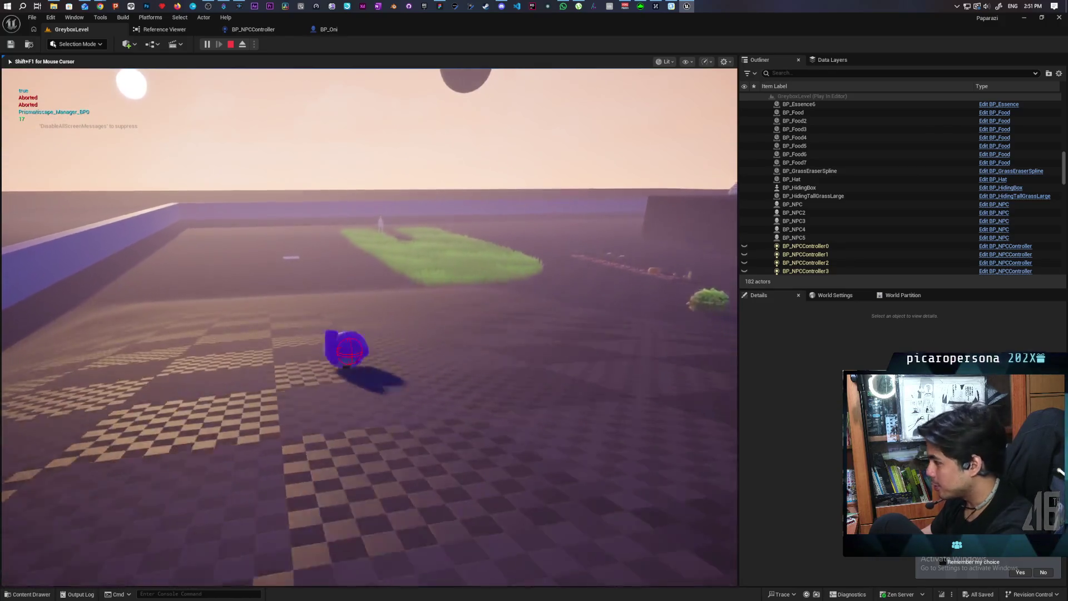
pyautogui.press('w')
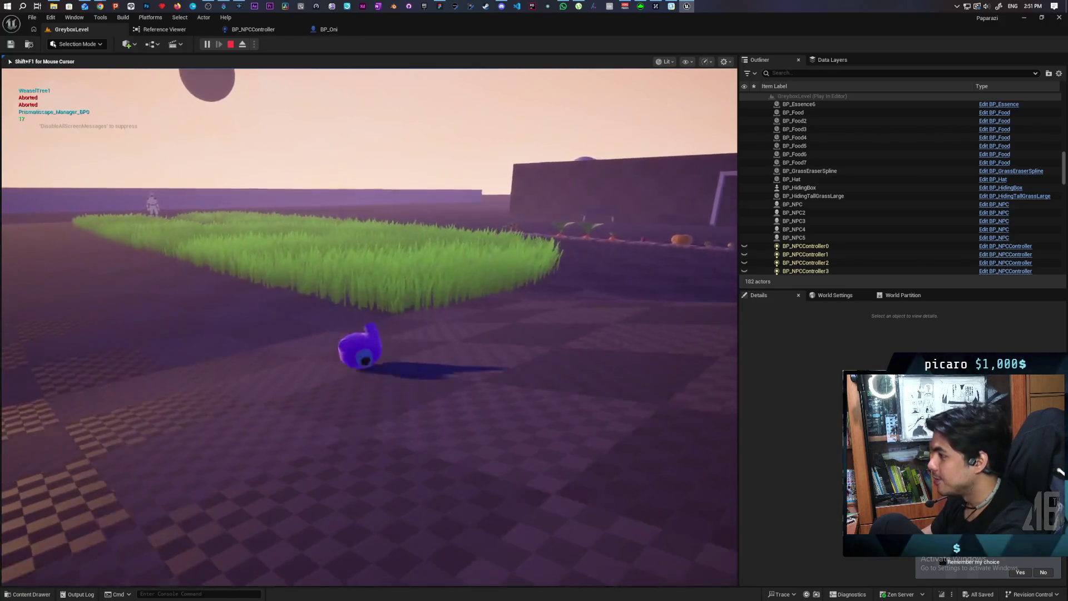
# Creep through the grass toward the NPC, then release the mouse with Shift+F1 and end PIE.
pyautogui.press('w')
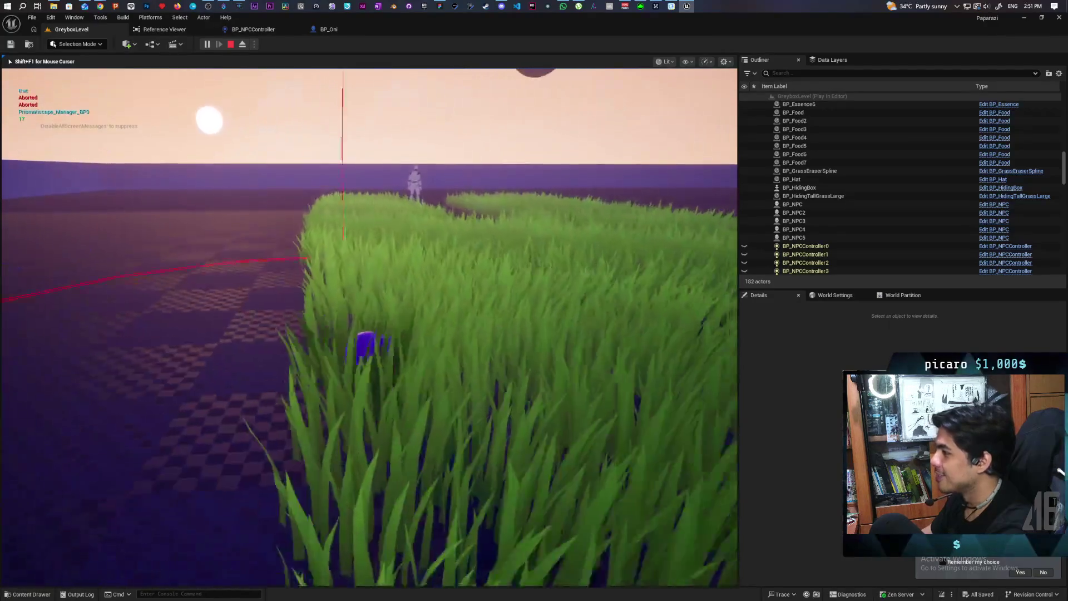
pyautogui.press('w')
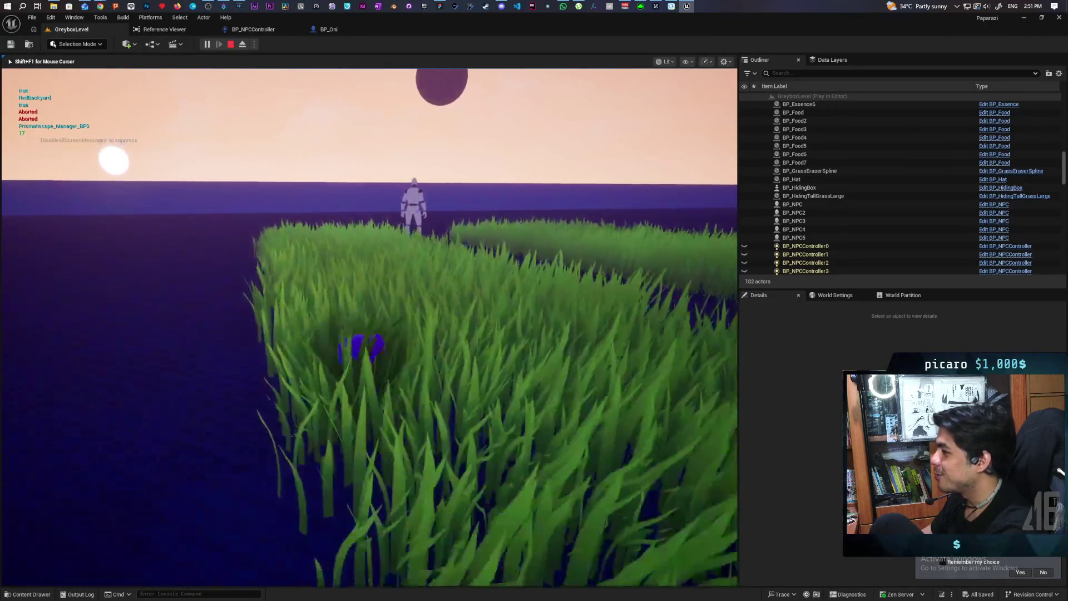
pyautogui.press('w')
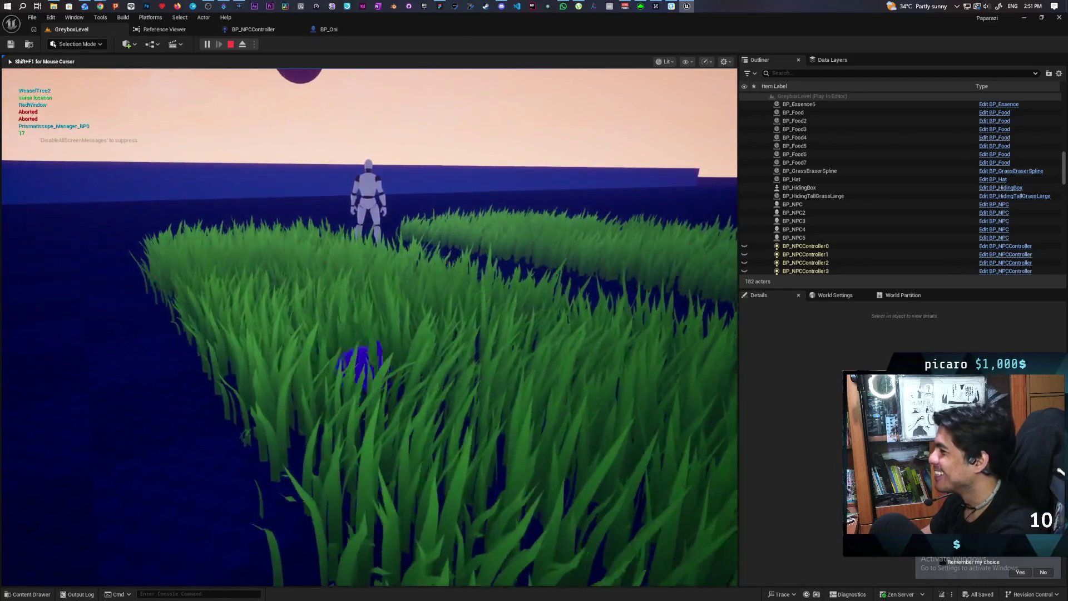
pyautogui.press('w')
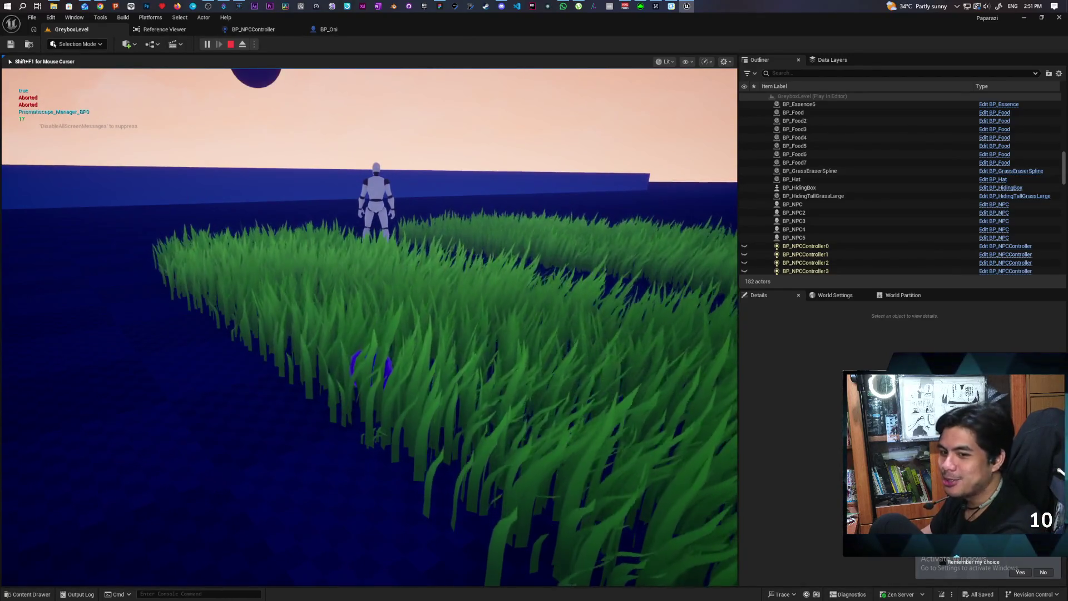
pyautogui.press('w')
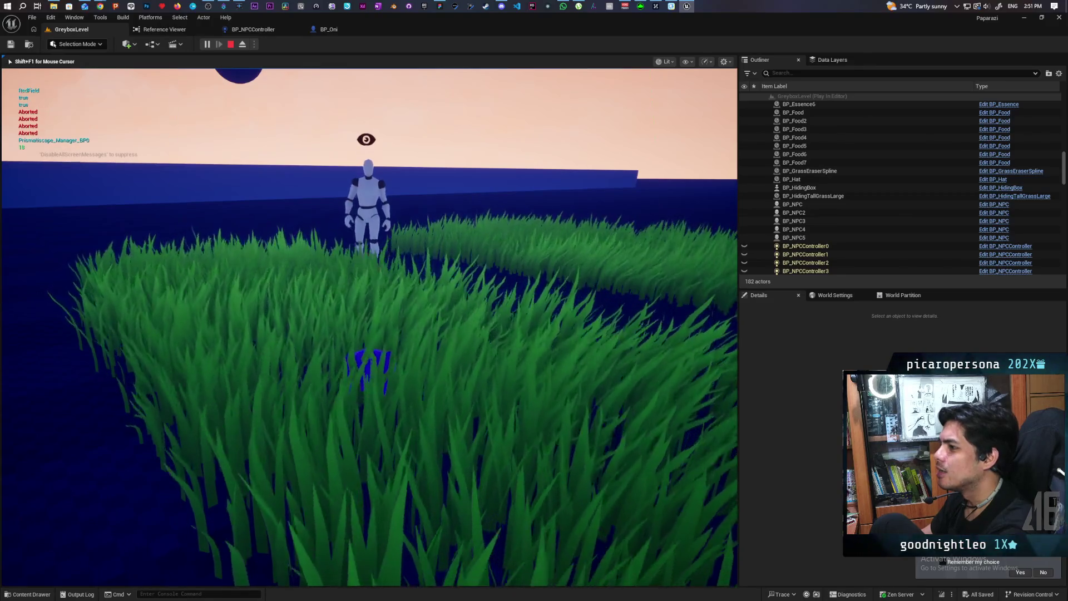
pyautogui.hotkey('shift', 'F1')
pyautogui.press('Escape')
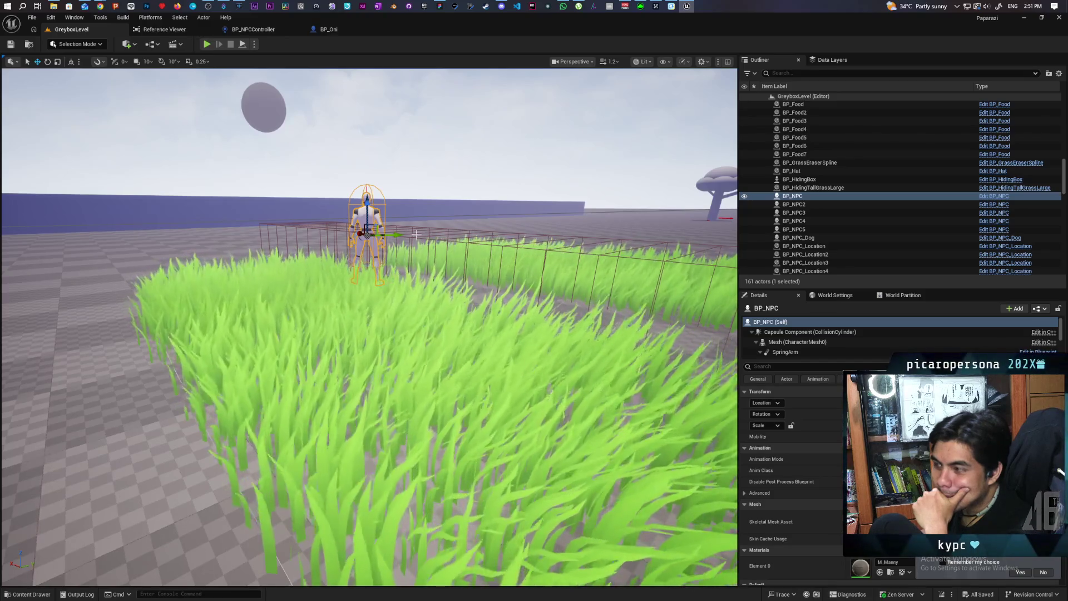
# In BP_Oni, add a float less-than node comparing the ACOSd angle to 65.
pyautogui.click(334, 30)
pyautogui.moveTo(595, 319); pyautogui.dragTo(561, 321)
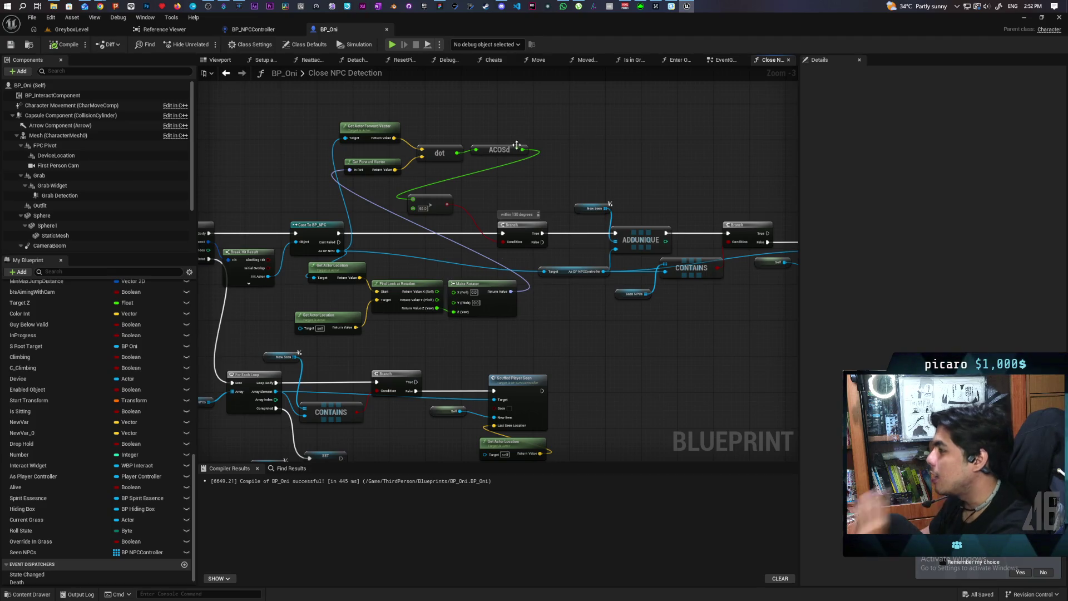
pyautogui.moveTo(522, 150); pyautogui.dragTo(500, 192)
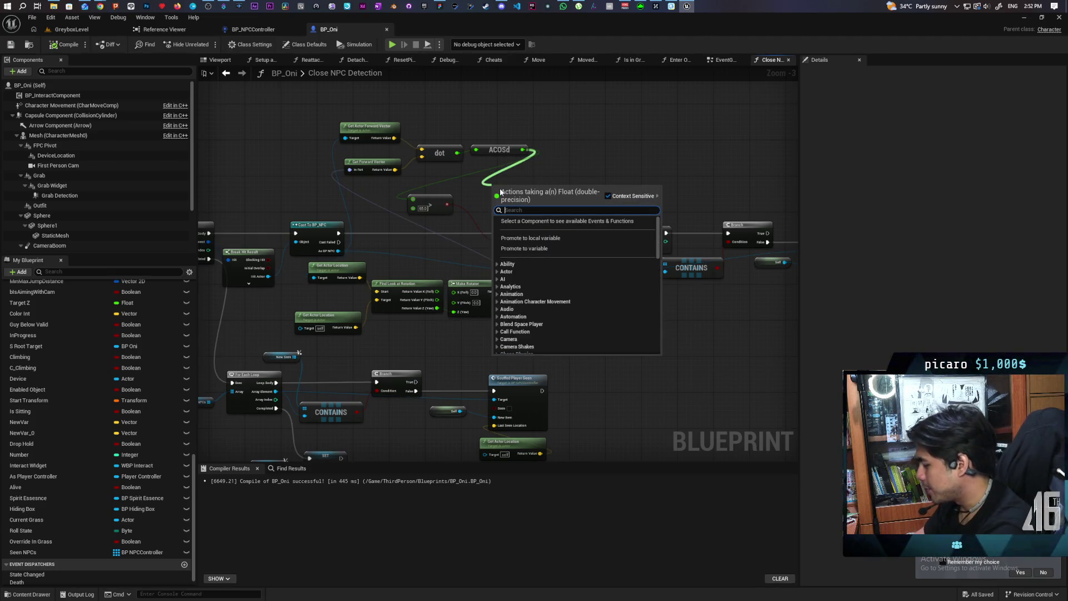
pyautogui.write('<')
pyautogui.press('Return')
pyautogui.click(502, 196)
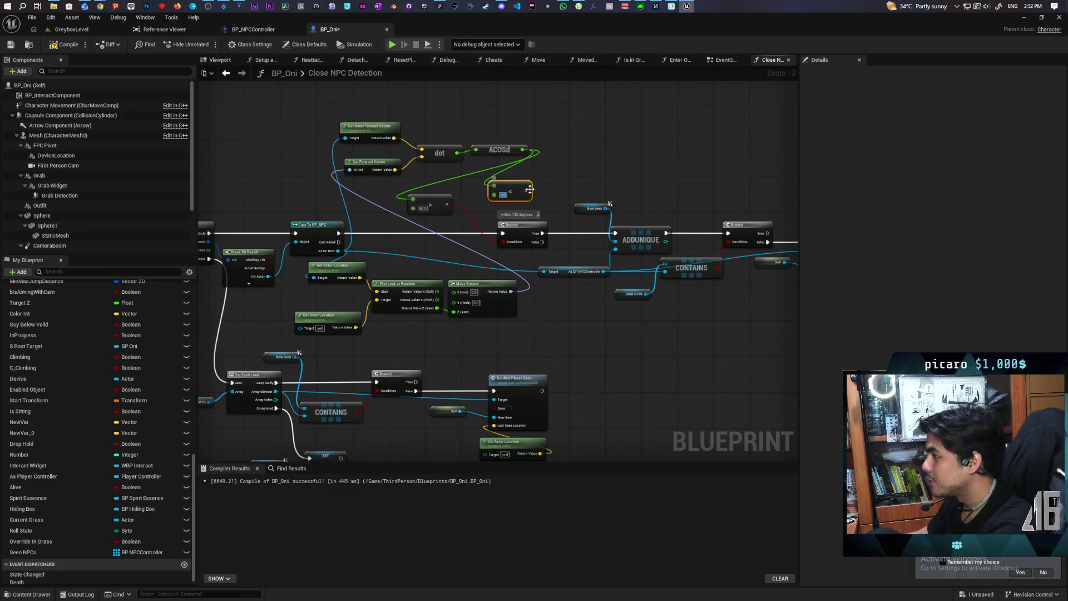
pyautogui.write('65')
pyautogui.press('Return')
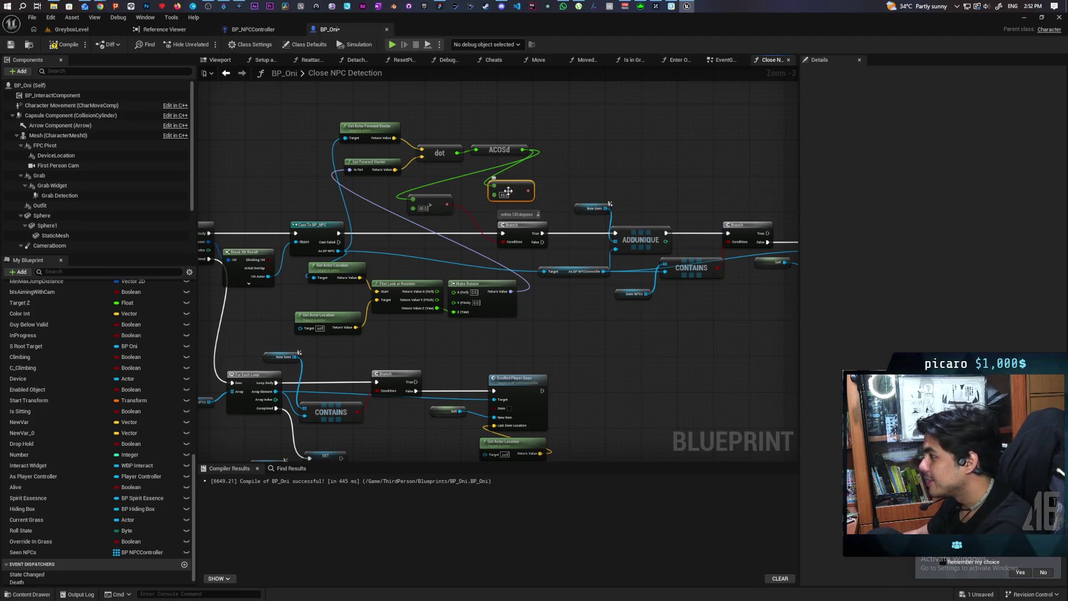
# Feed the less-than result into the Branch condition, save BP_Oni, and return to GreyboxLevel.
pyautogui.moveTo(509, 243); pyautogui.dragTo(509, 243)
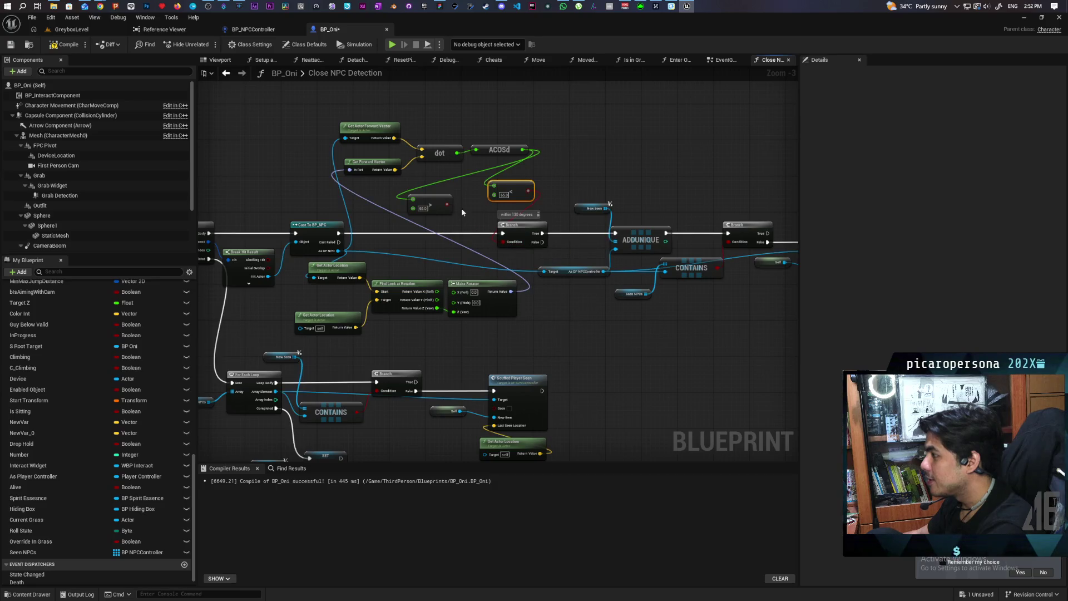
pyautogui.moveTo(502, 186); pyautogui.dragTo(449, 193)
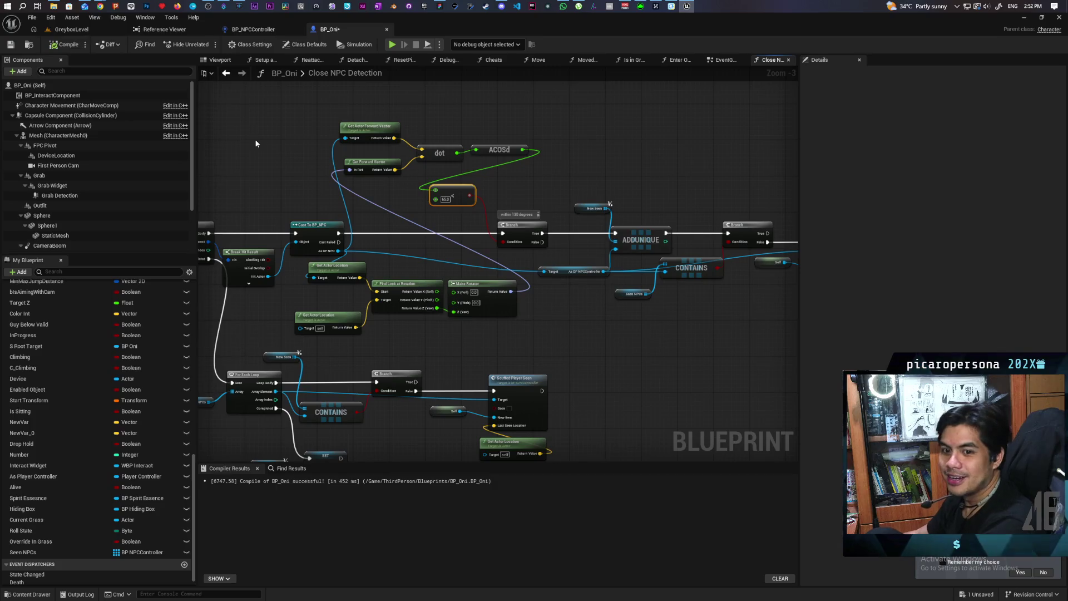
pyautogui.hotkey('ctrl', 's')
pyautogui.click(71, 29)
# Start a play test and move the Oni, jumping once, through the tall grass toward the NPC.
pyautogui.click(215, 43)
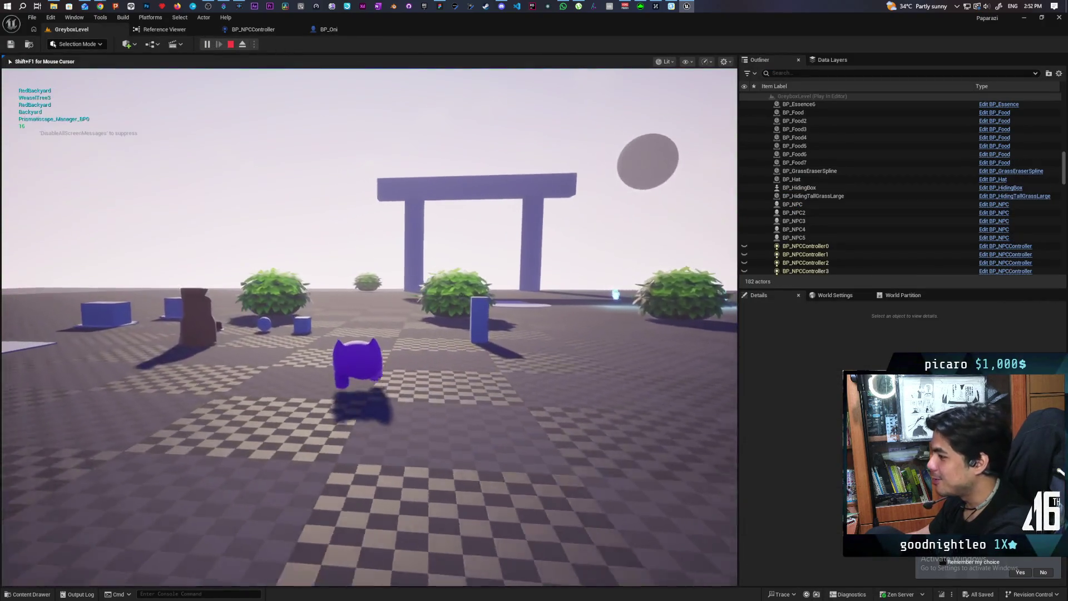
pyautogui.press('w')
pyautogui.press('w')
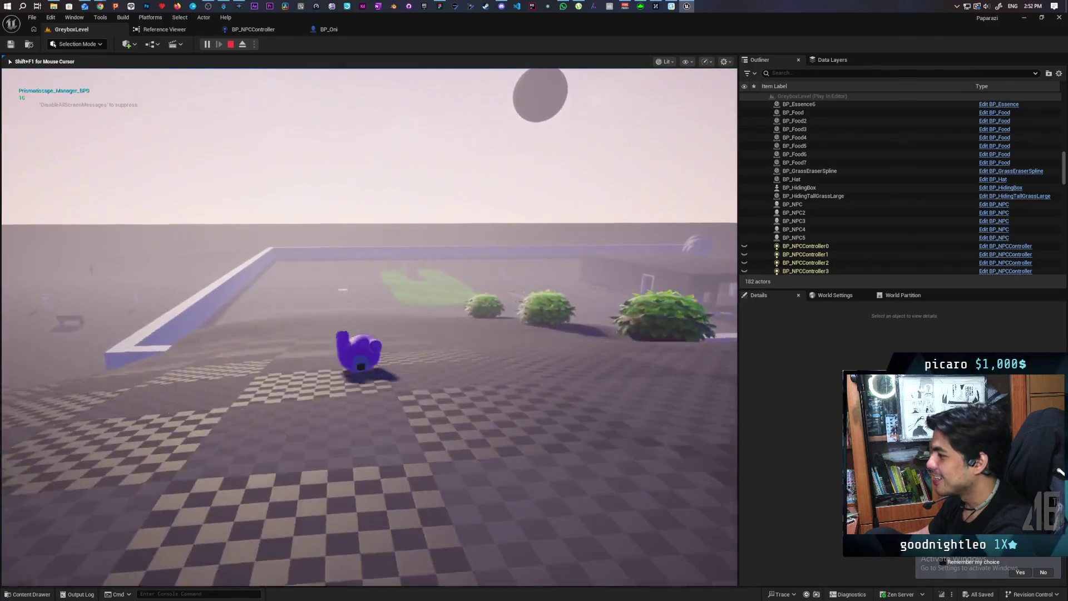
pyautogui.press('space')
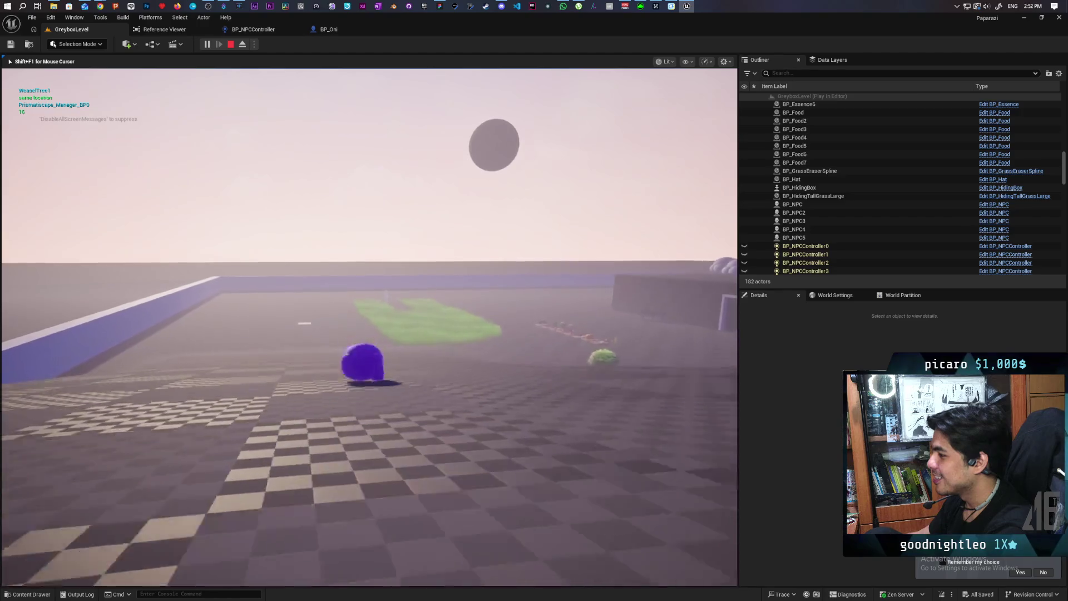
pyautogui.press('w')
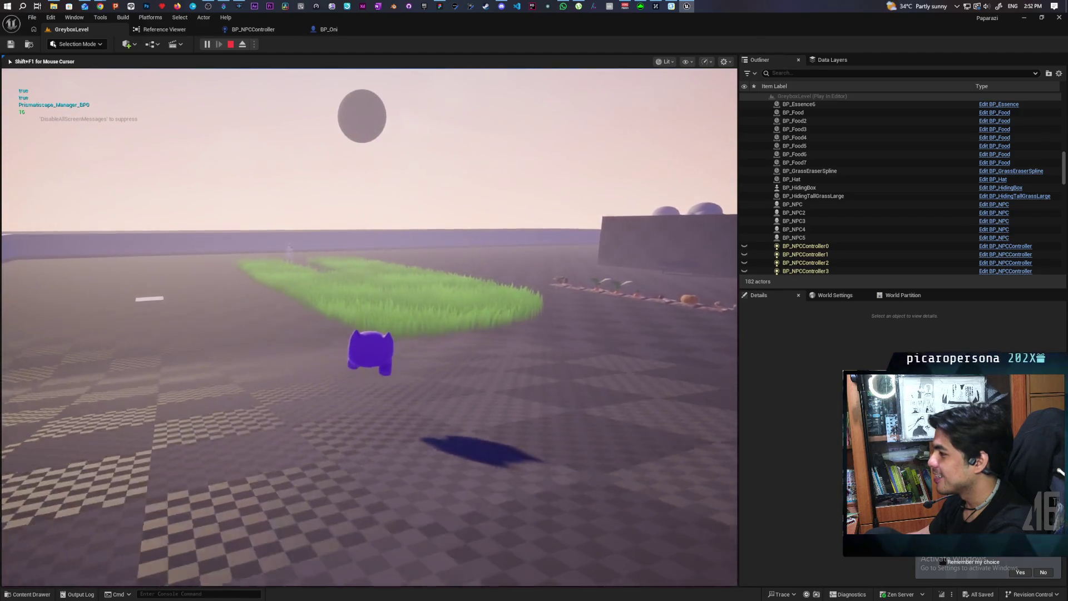
pyautogui.press('w')
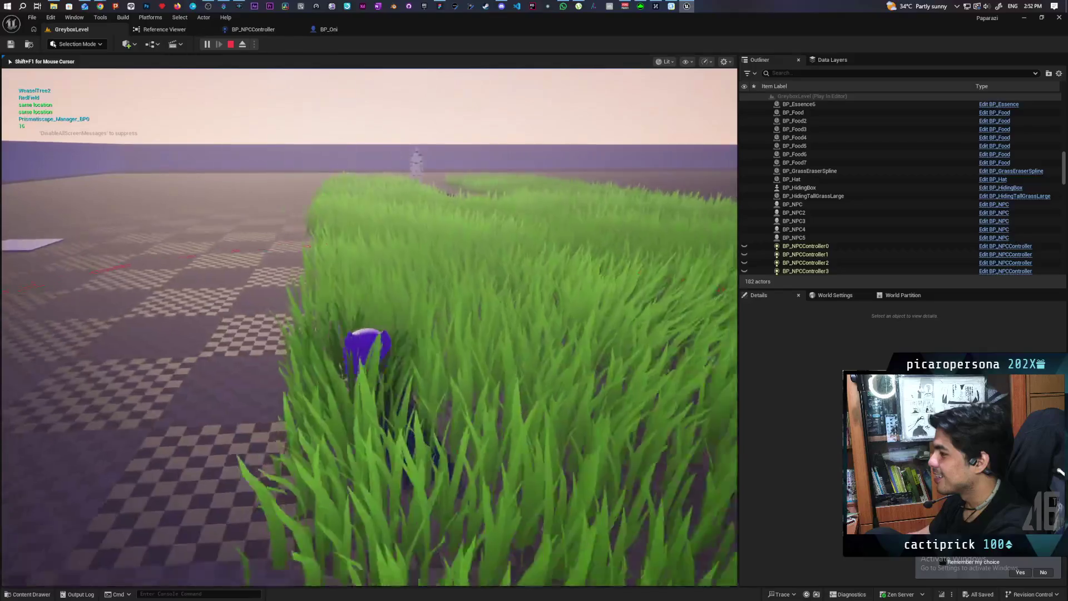
pyautogui.press('w')
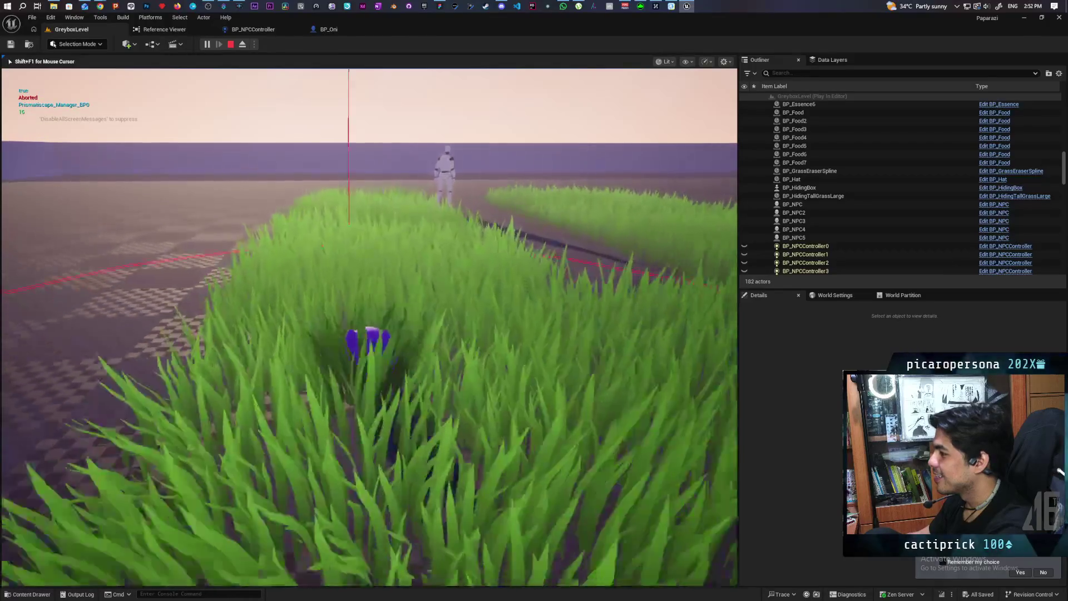
pyautogui.press('w')
pyautogui.press('w')
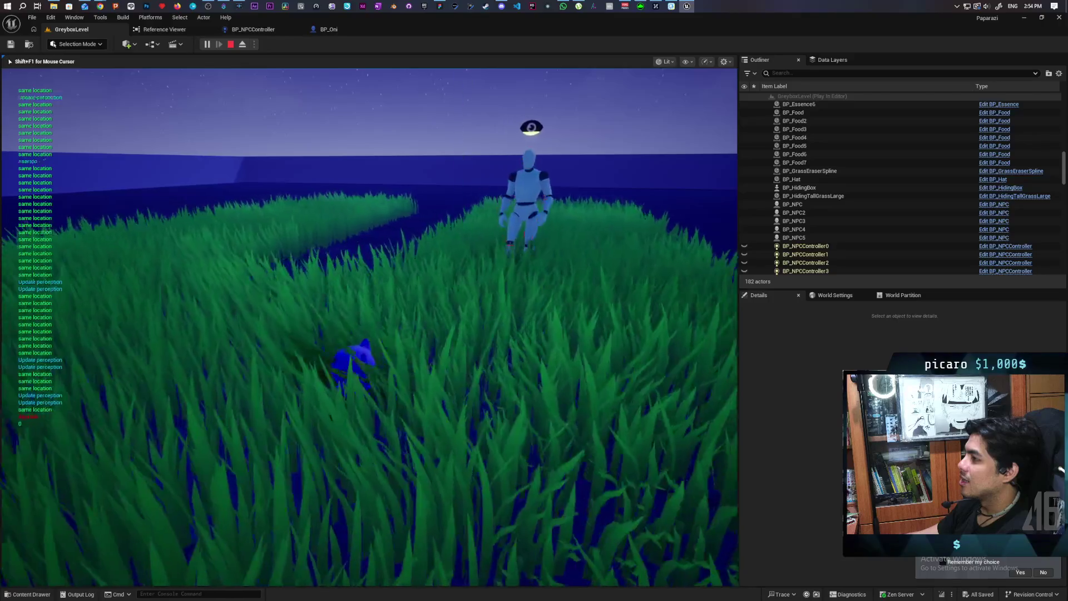
# Stop the Play-In-Editor session after the grass-detection test near BP_NPC.
pyautogui.press('Escape')
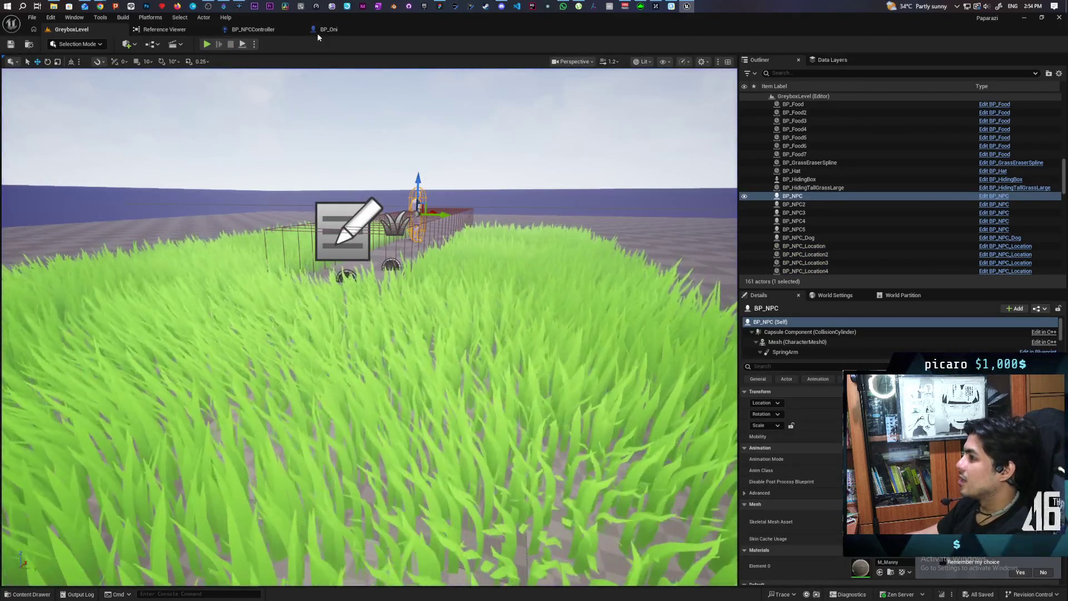
# In BP_Oni, wire ADDUNIQUE's execution through the Print String node into the Branch.
pyautogui.click(318, 31)
pyautogui.moveTo(570, 174)
pyautogui.mouseDown()
pyautogui.moveTo(462, 143)
pyautogui.moveTo(657, 123)
pyautogui.moveTo(298, 133)
pyautogui.mouseUp()
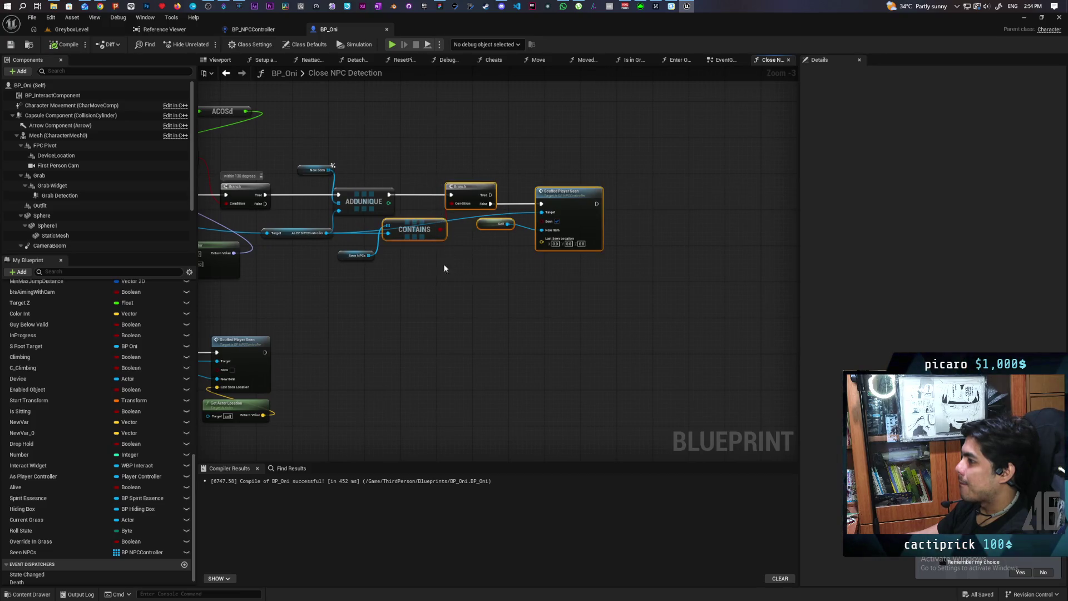
pyautogui.moveTo(465, 184); pyautogui.dragTo(571, 191)
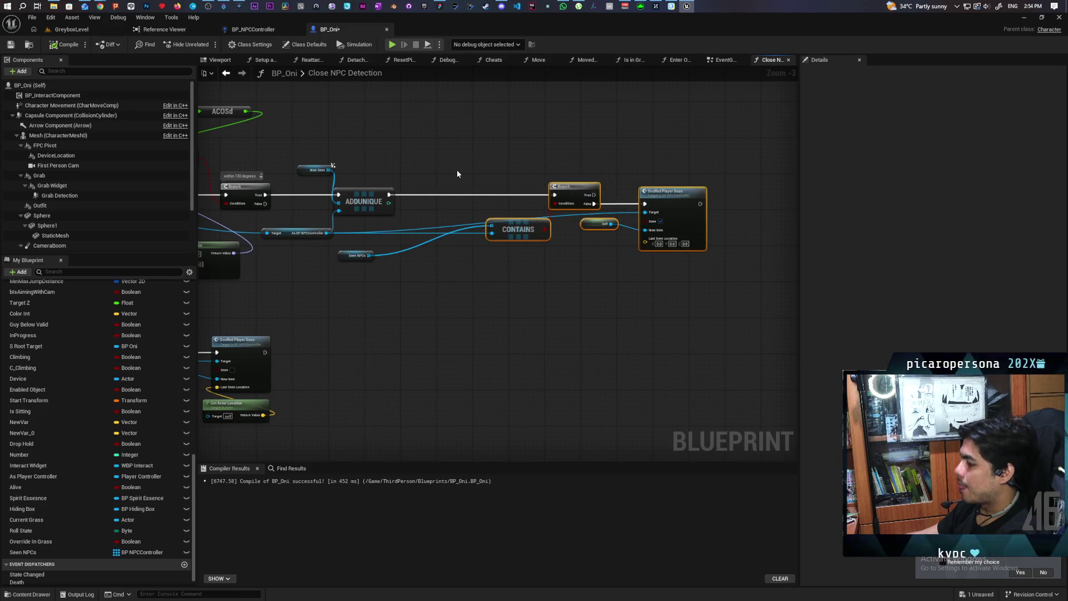
pyautogui.click(438, 167)
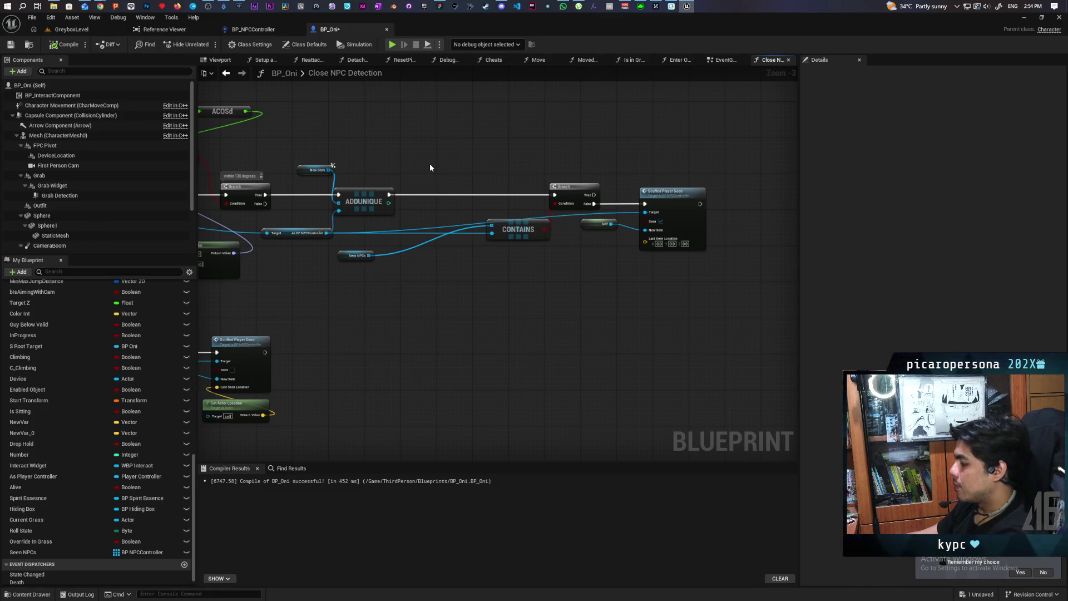
pyautogui.moveTo(388, 195); pyautogui.dragTo(434, 172)
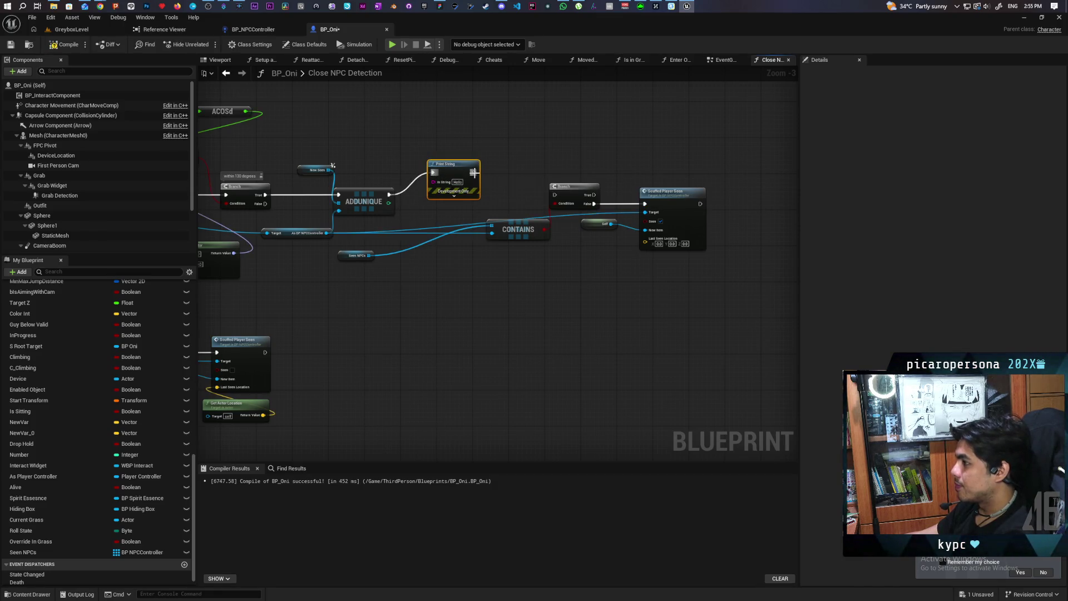
pyautogui.moveTo(554, 198); pyautogui.dragTo(555, 198)
pyautogui.scroll(3, 473, 204)
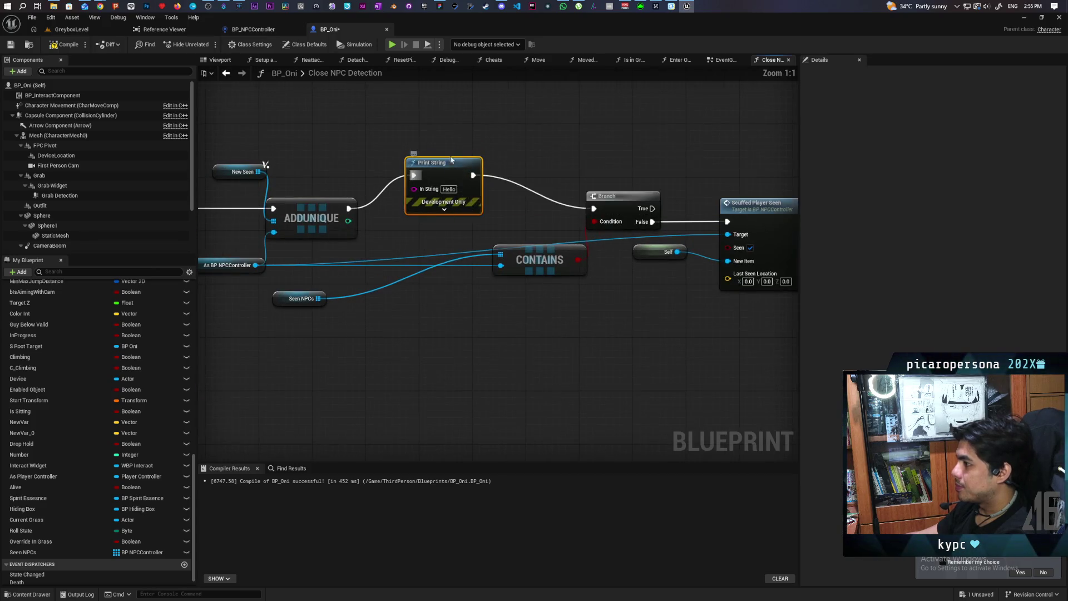
# Change the Print String message to 'seeing' with green text color, then return to GreyboxLevel.
pyautogui.press('BackSpace')
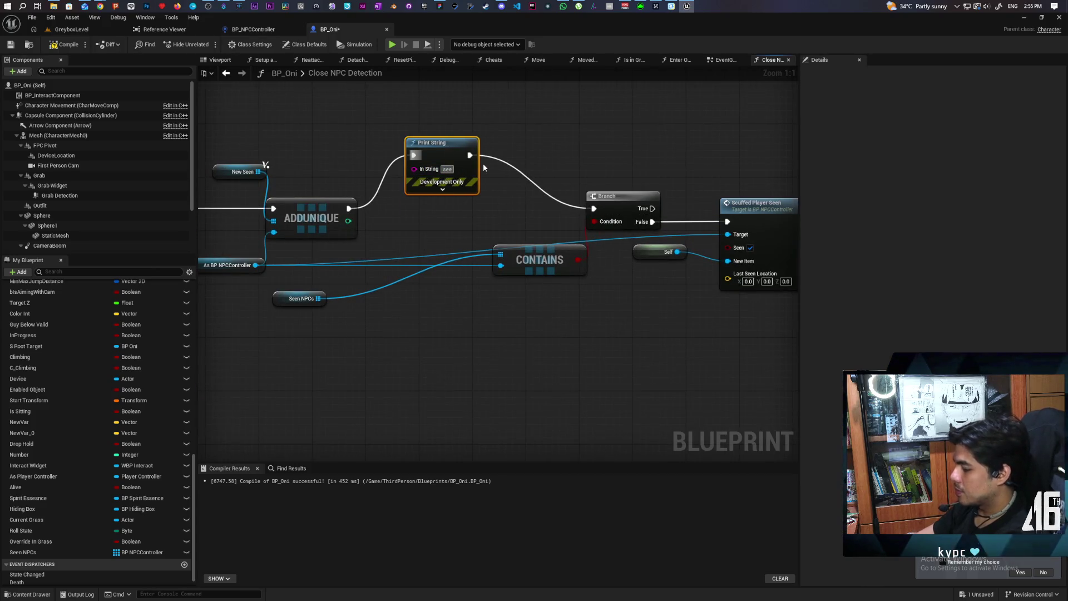
pyautogui.write('ing')
pyautogui.click(465, 195)
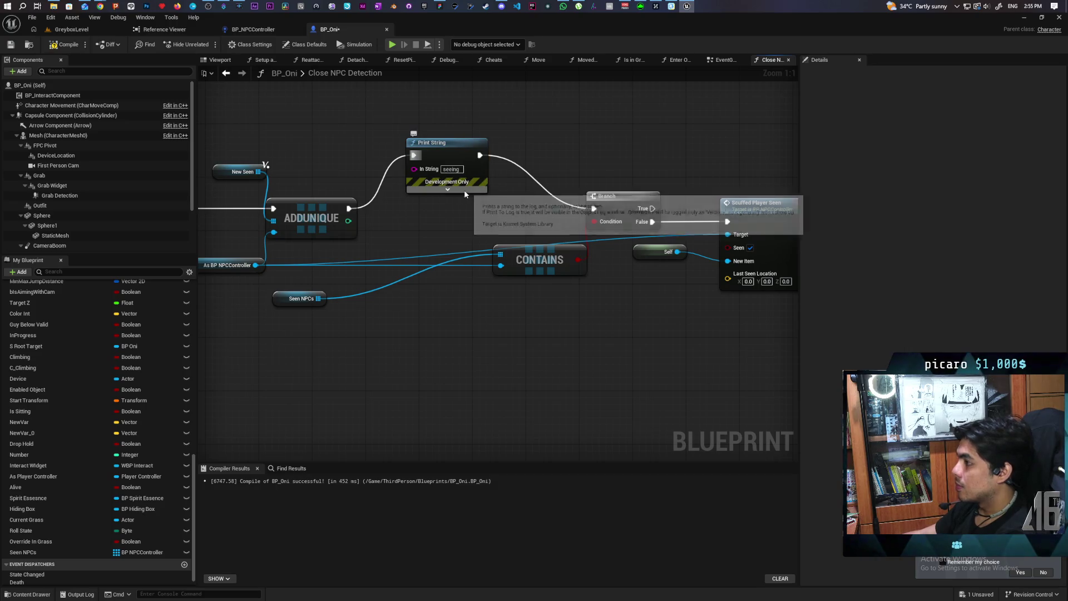
pyautogui.click(449, 189)
pyautogui.moveTo(459, 160); pyautogui.dragTo(457, 133)
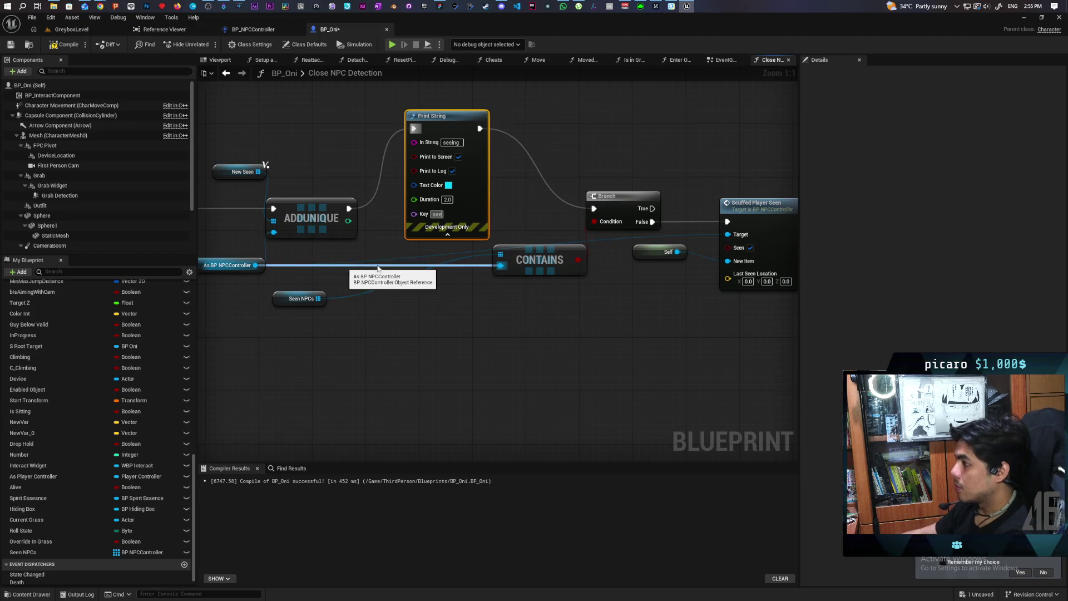
pyautogui.click(450, 187)
pyautogui.click(472, 276)
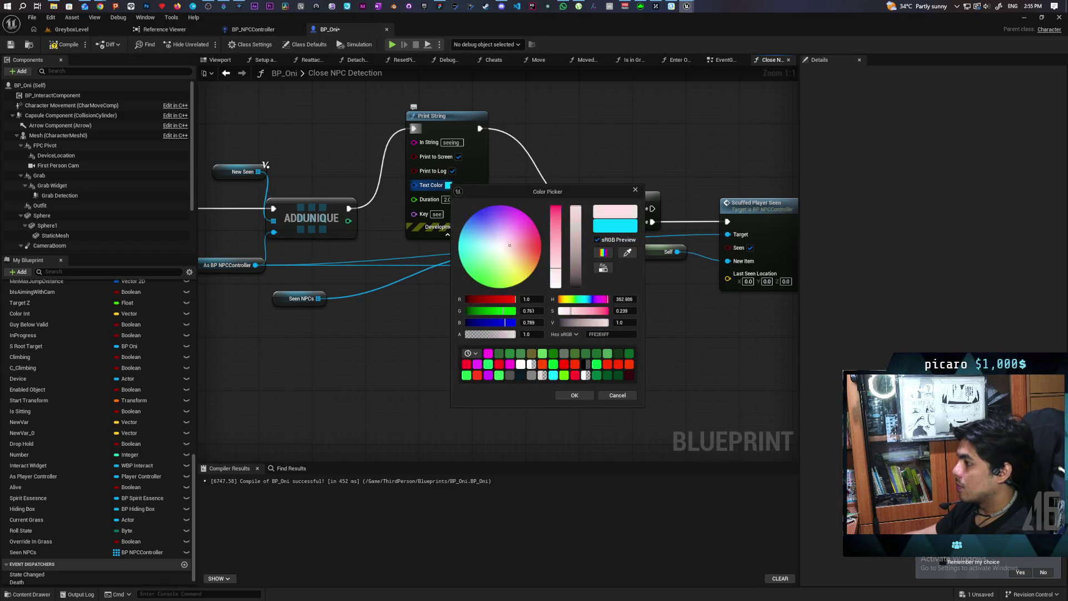
pyautogui.click(563, 394)
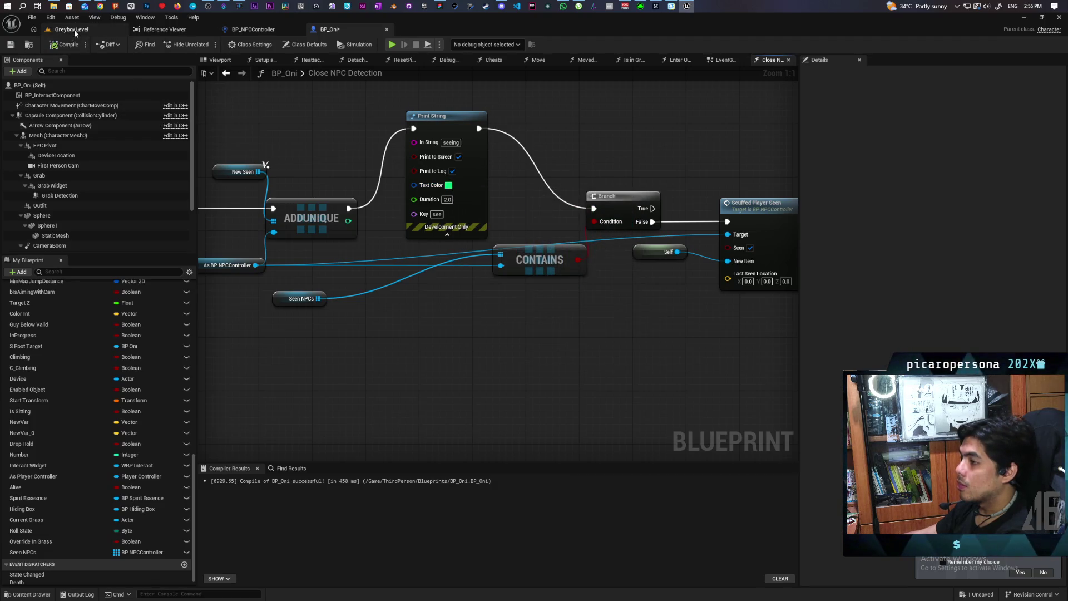
pyautogui.click(74, 32)
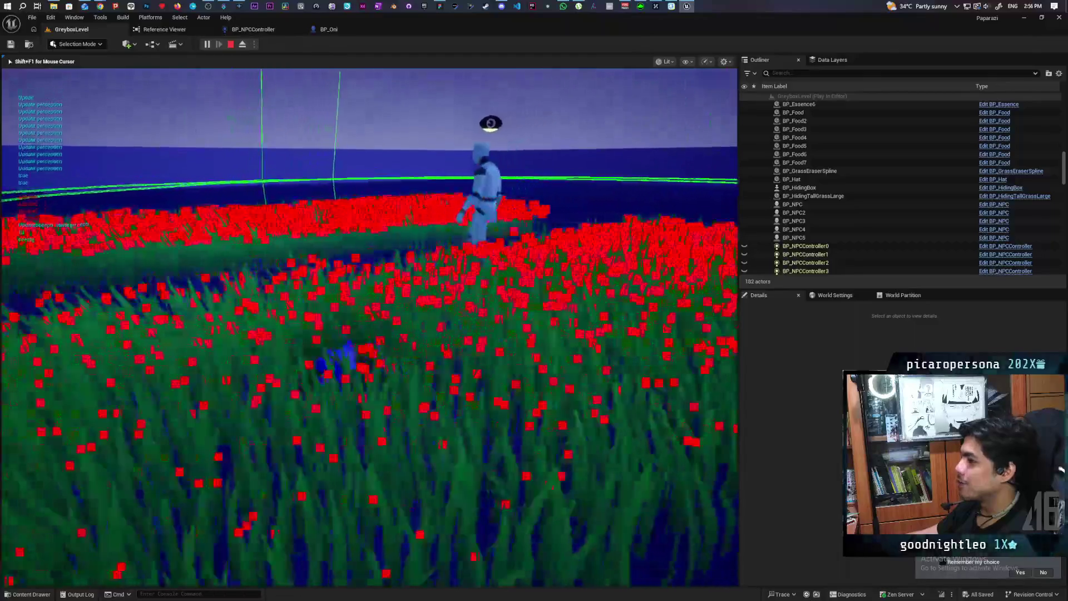
# Restart play in GreyboxLevel, walk the character past the glowing pool, and stop.
pyautogui.press('Escape')
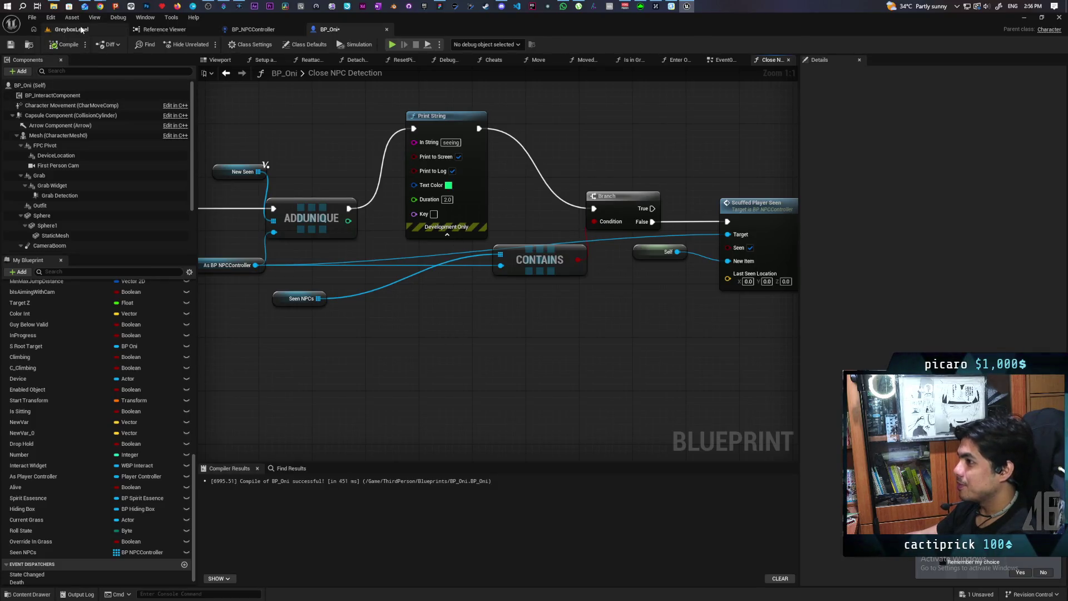
pyautogui.click(82, 30)
pyautogui.click(206, 45)
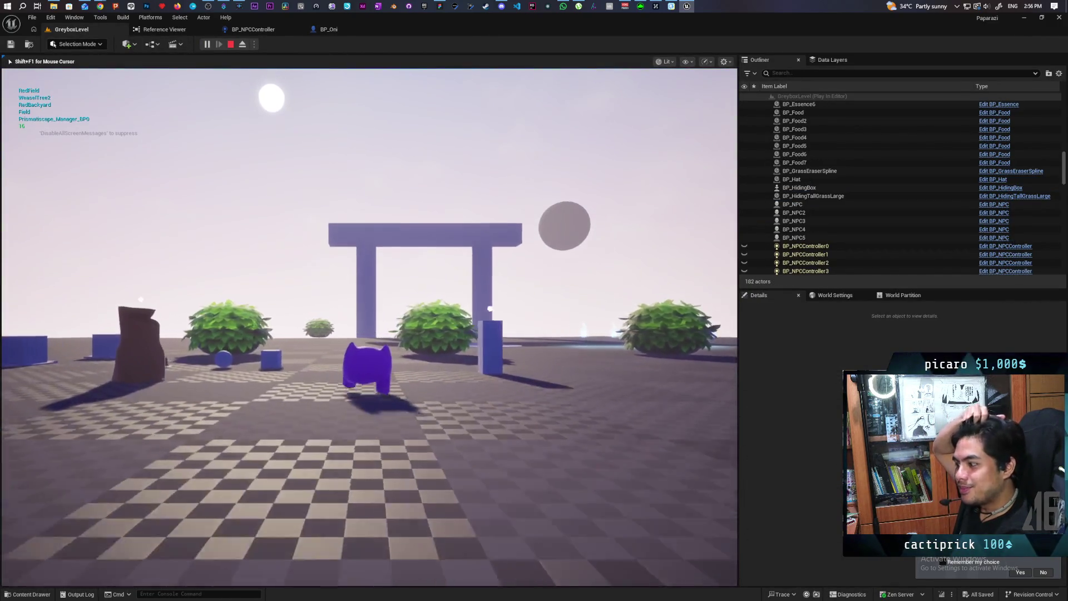
pyautogui.press('w')
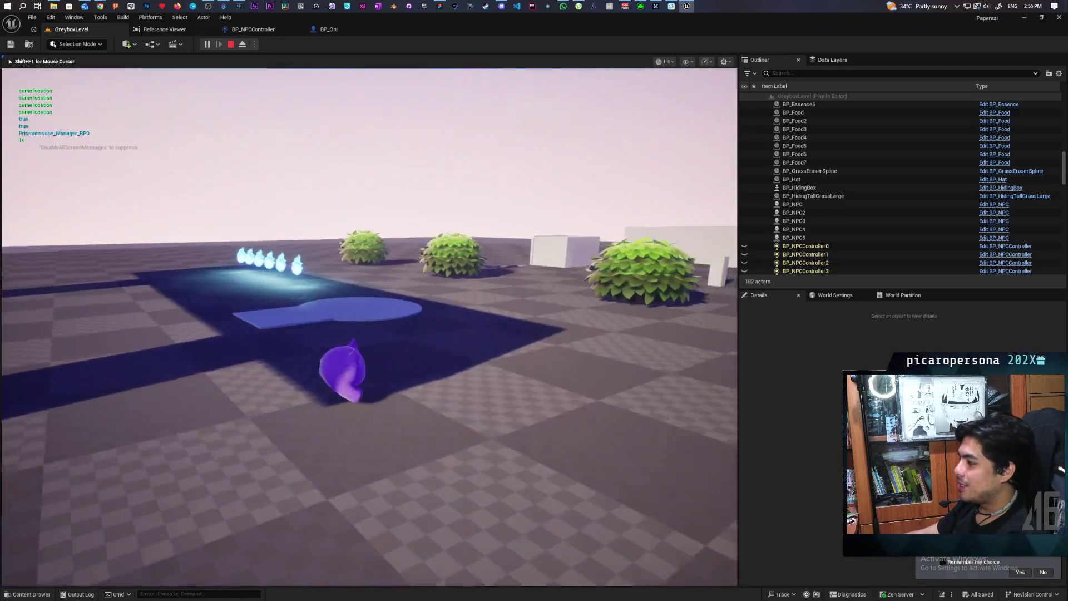
pyautogui.press('w')
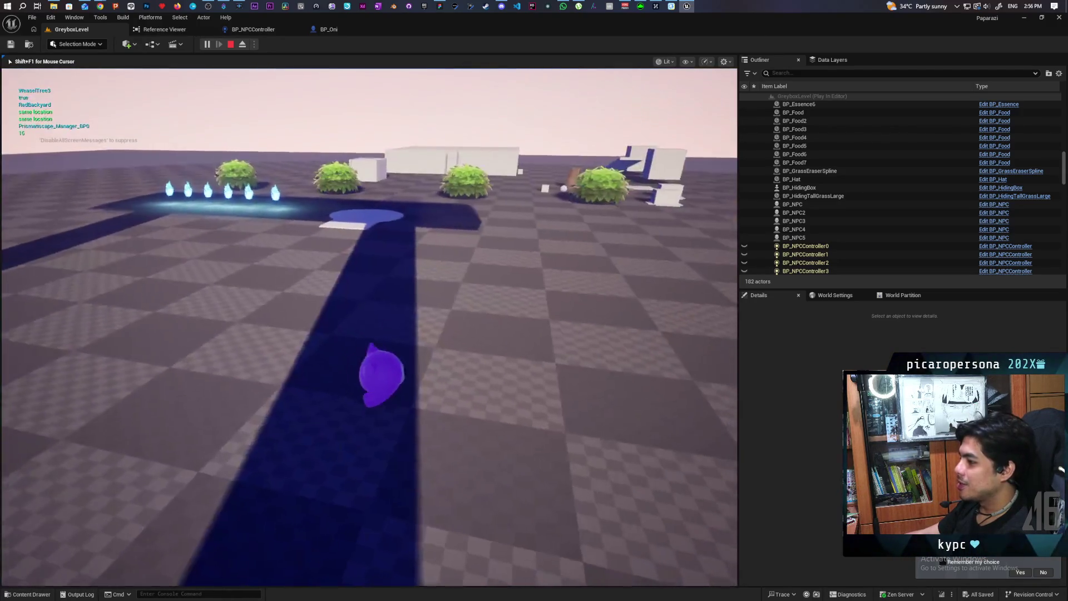
pyautogui.press('w')
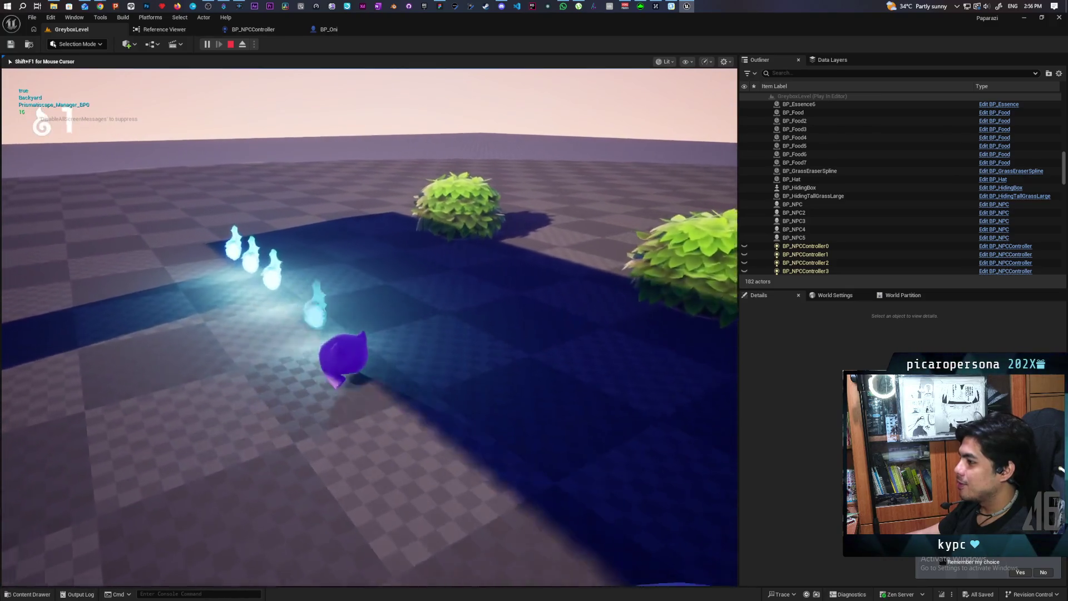
pyautogui.press('w')
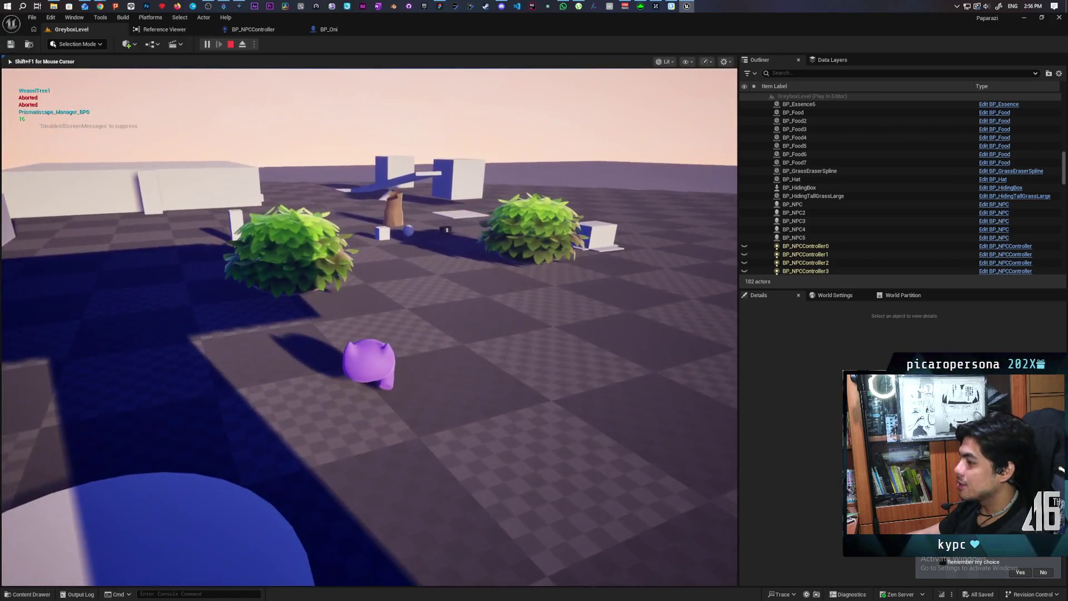
pyautogui.press('Escape')
# Relaunch play with Number of Players 2 and Net Mode Play As Listen Server.
pyautogui.moveTo(503, 28); pyautogui.dragTo(694, 25)
pyautogui.click(573, 46)
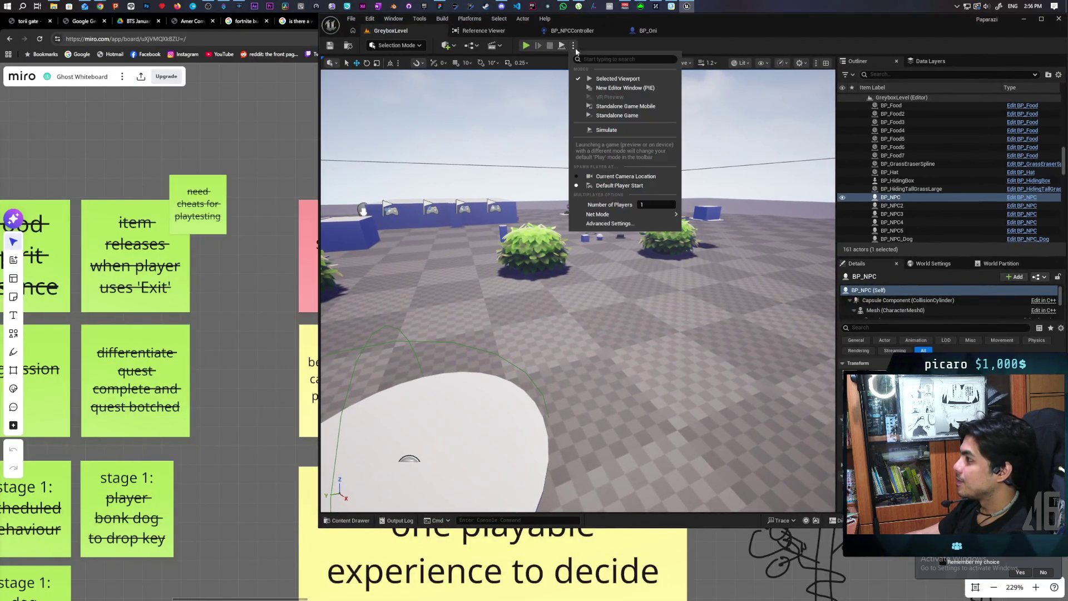
pyautogui.write('2')
pyautogui.moveTo(663, 217)
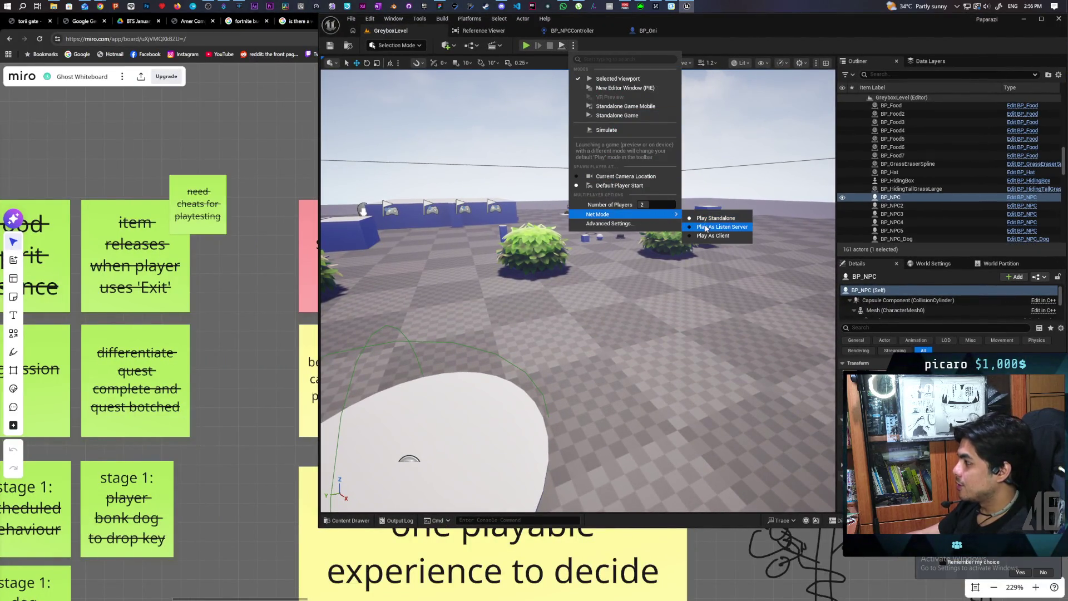
pyautogui.click(705, 227)
pyautogui.click(574, 45)
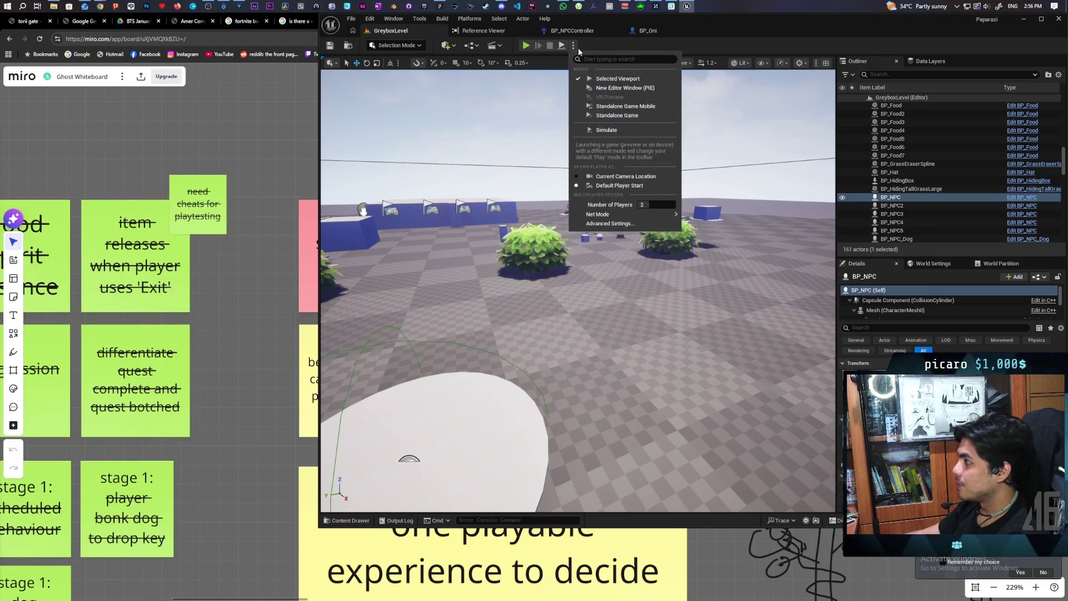
pyautogui.click(527, 45)
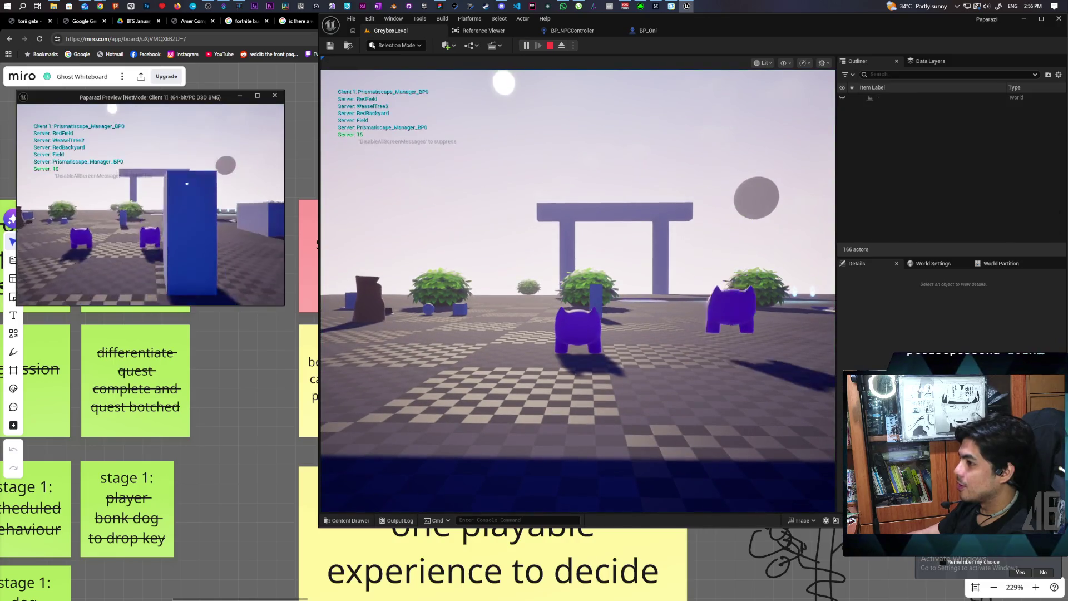
# Run the pawn up the ramp and along the long plank toward the cubes in the server view.
pyautogui.press('w')
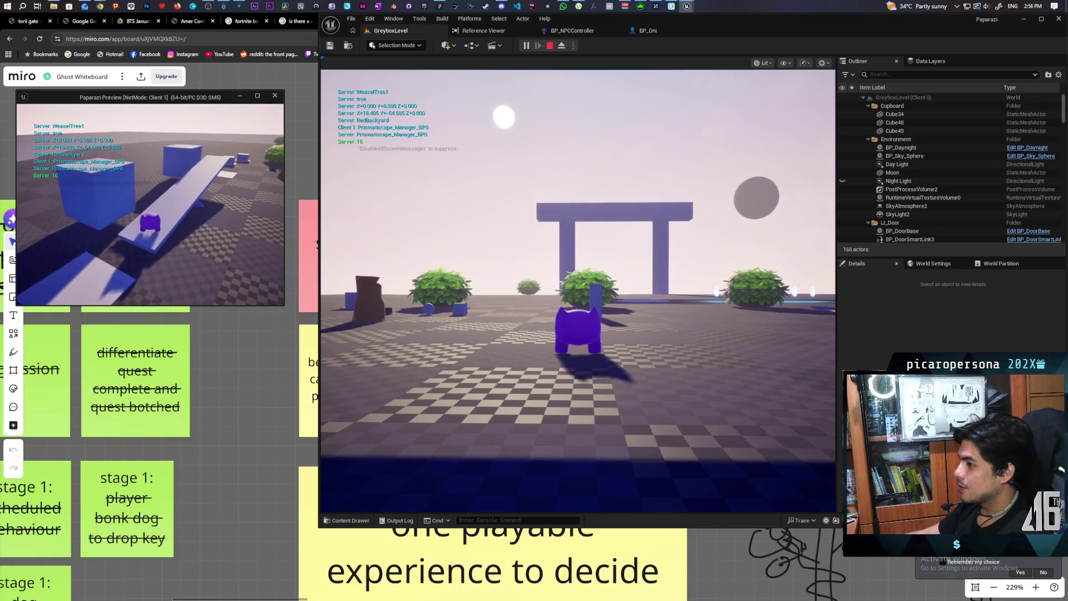
pyautogui.click(672, 236)
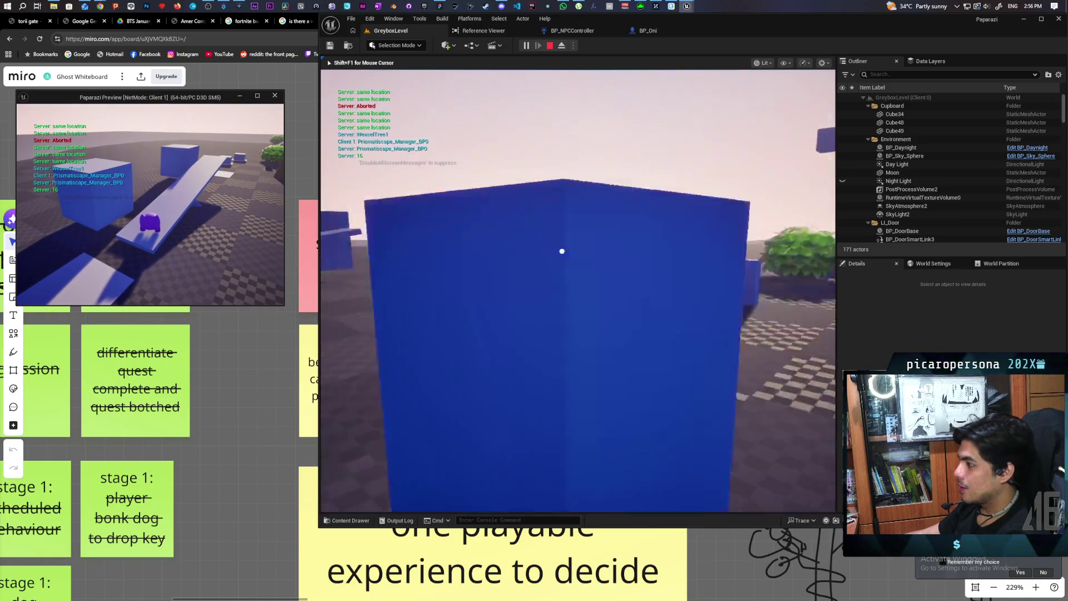
pyautogui.press('w')
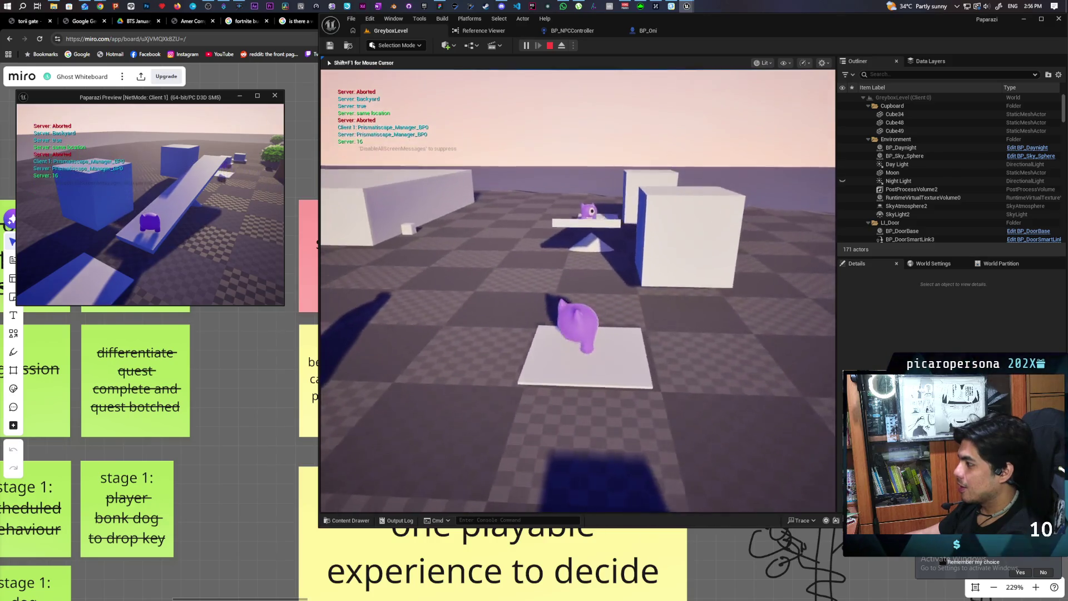
pyautogui.press('w')
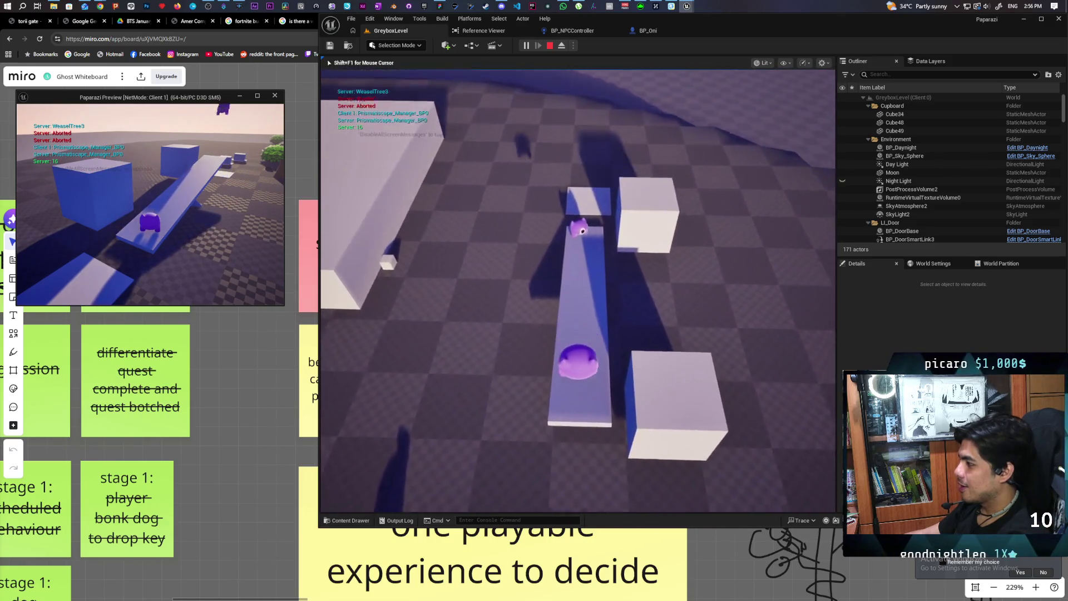
pyautogui.press('w')
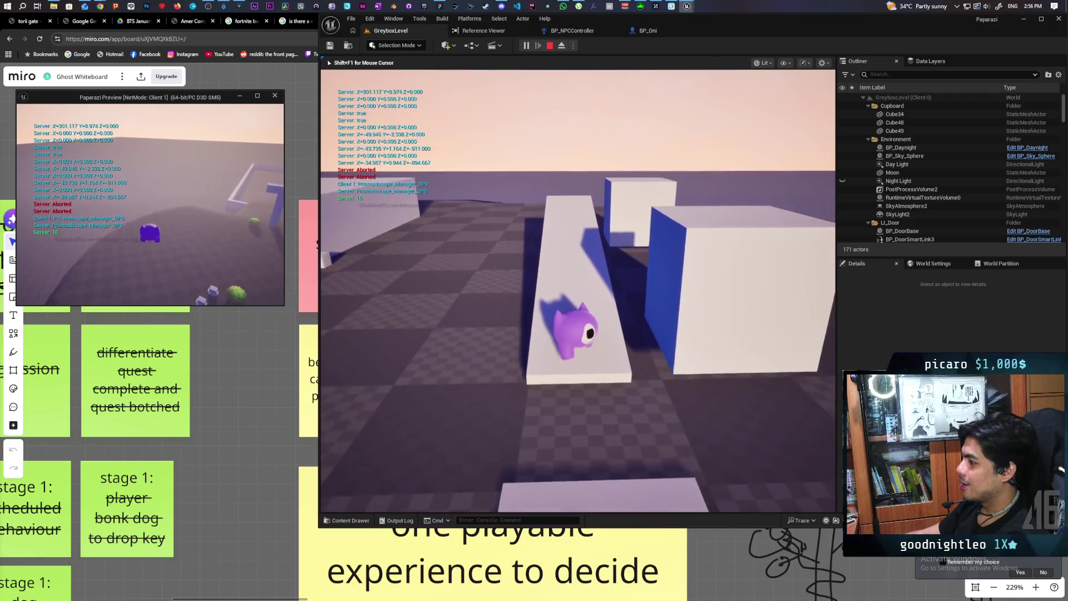
pyautogui.press('w')
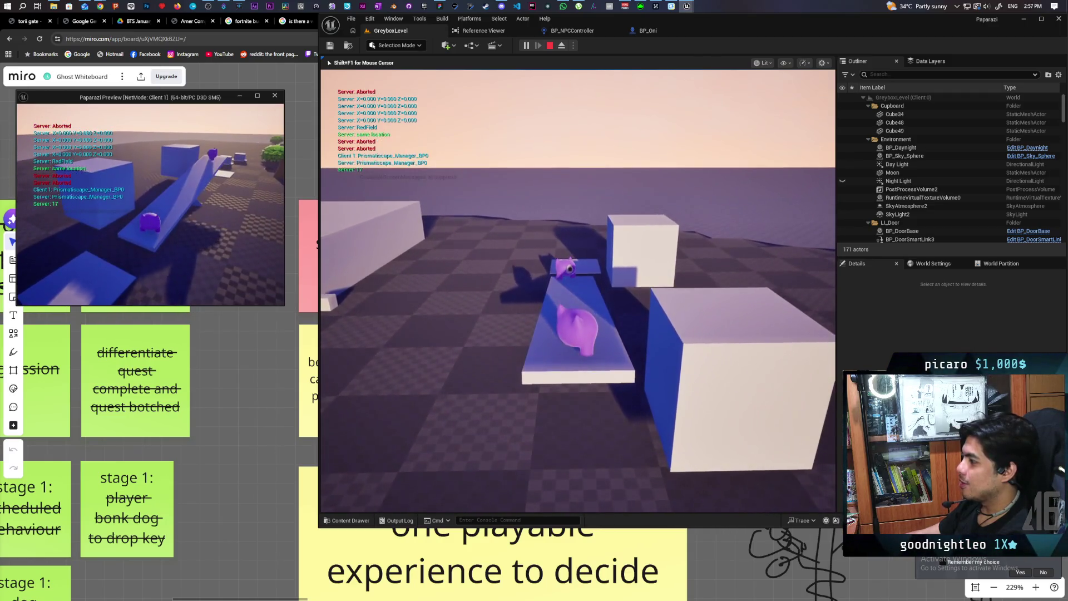
pyautogui.press('w')
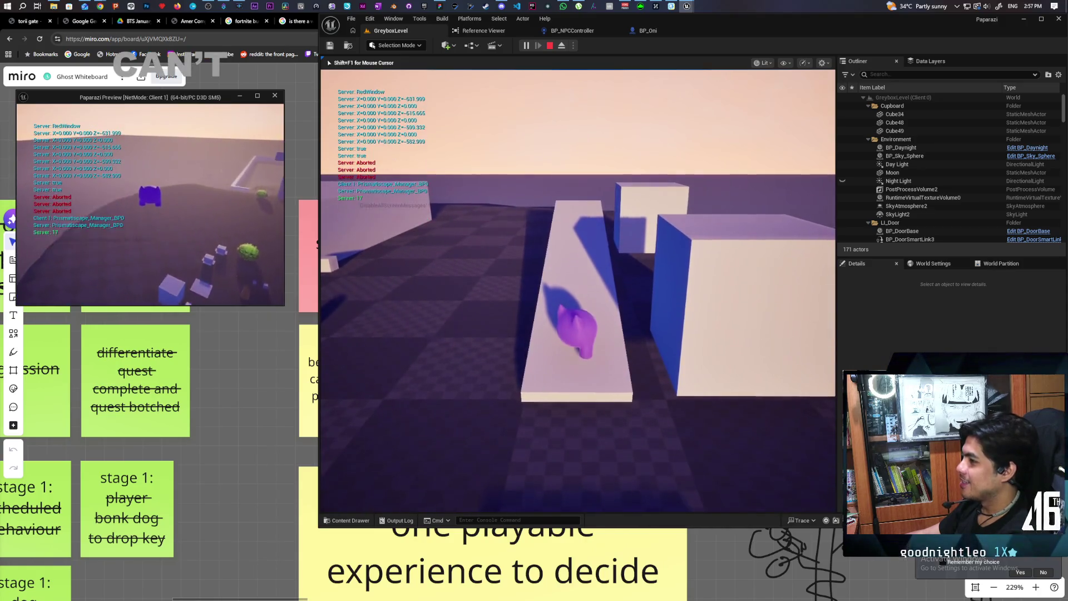
pyautogui.press('e')
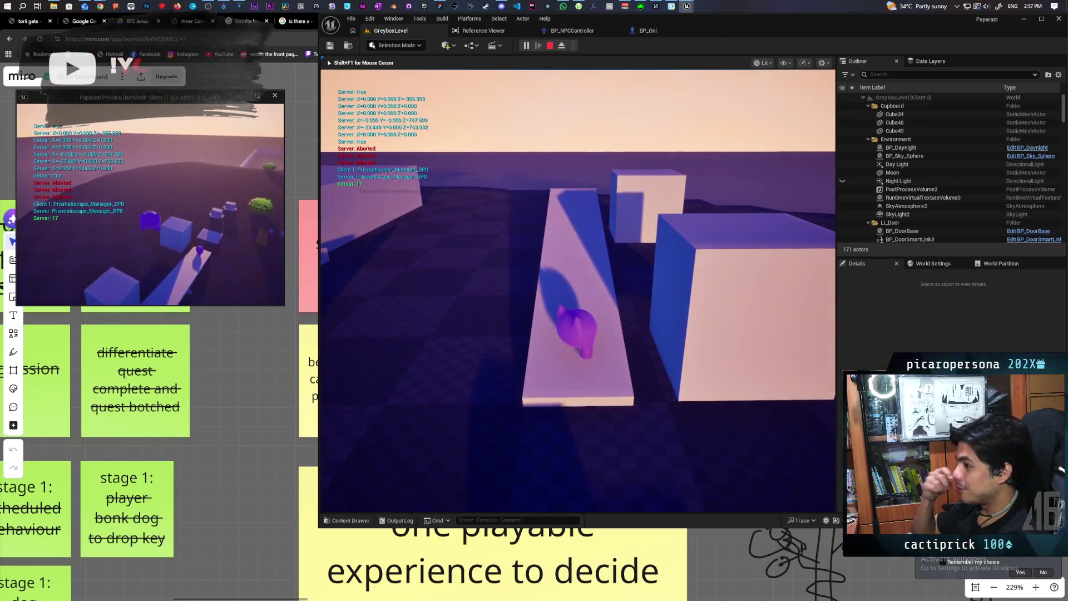
pyautogui.press('w')
pyautogui.press('w')
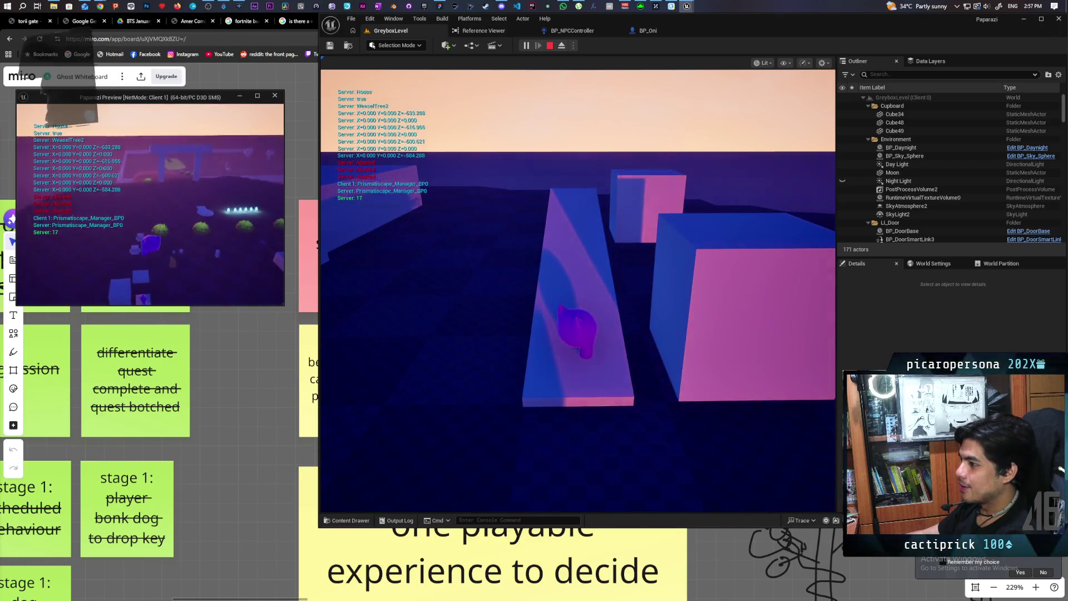
pyautogui.press('e')
pyautogui.press('w')
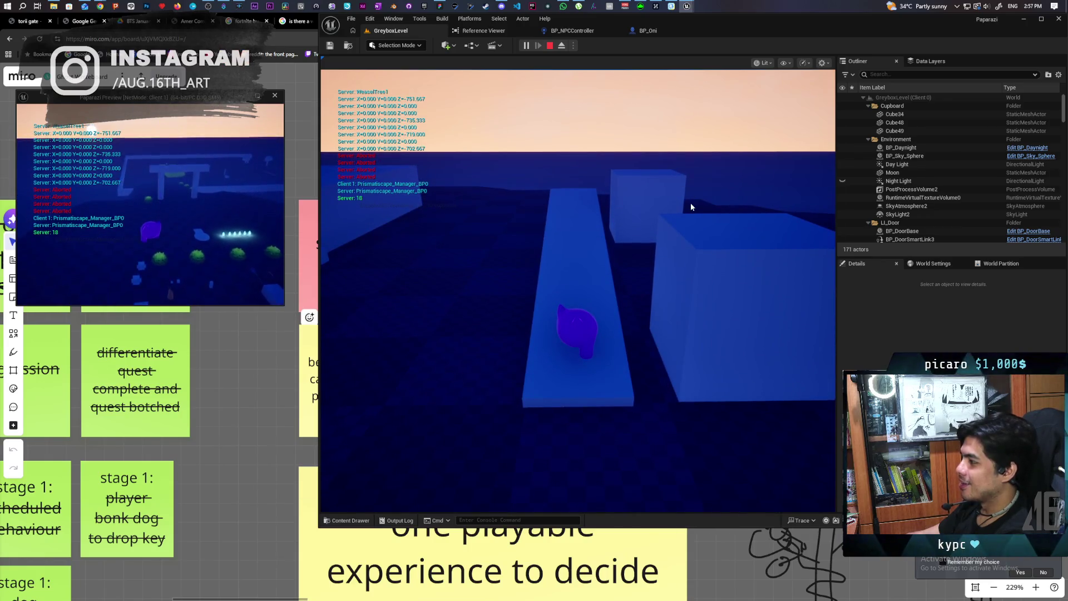
pyautogui.click(691, 207)
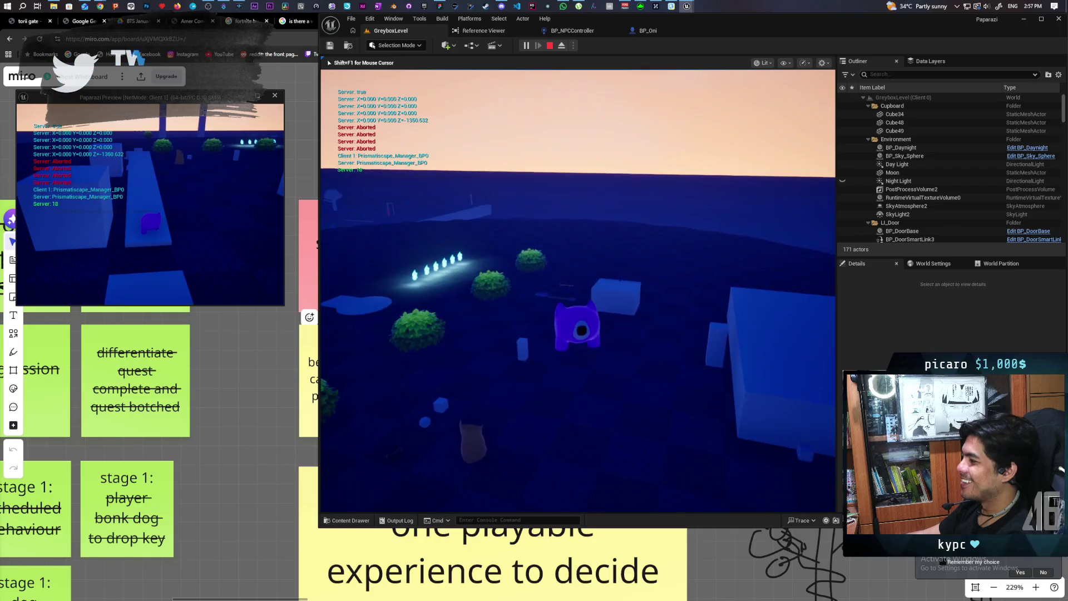
pyautogui.press('w')
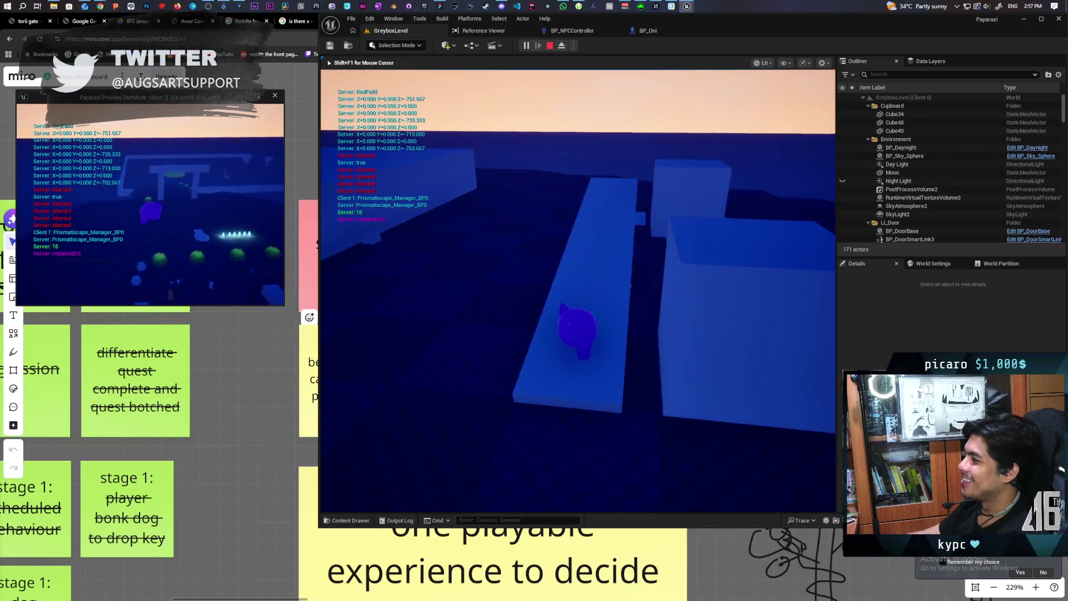
pyautogui.press('w')
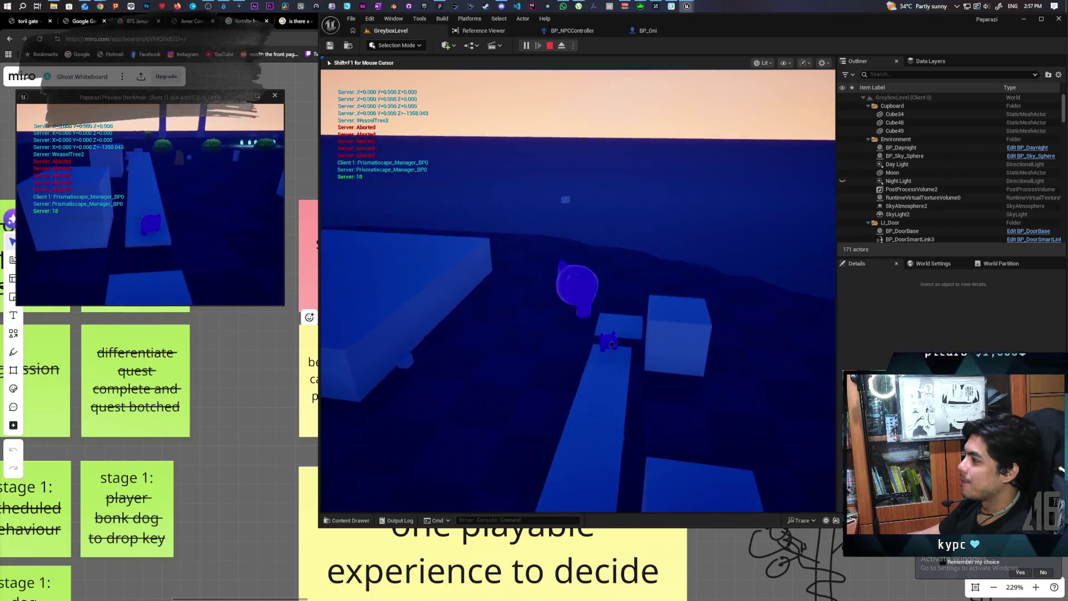
pyautogui.press('w')
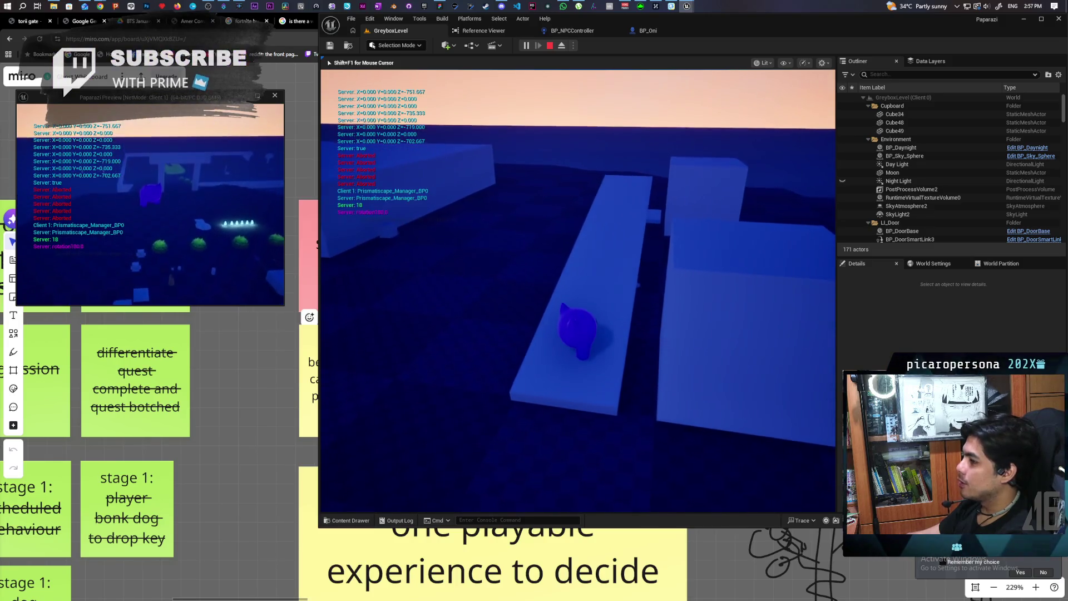
pyautogui.press('w')
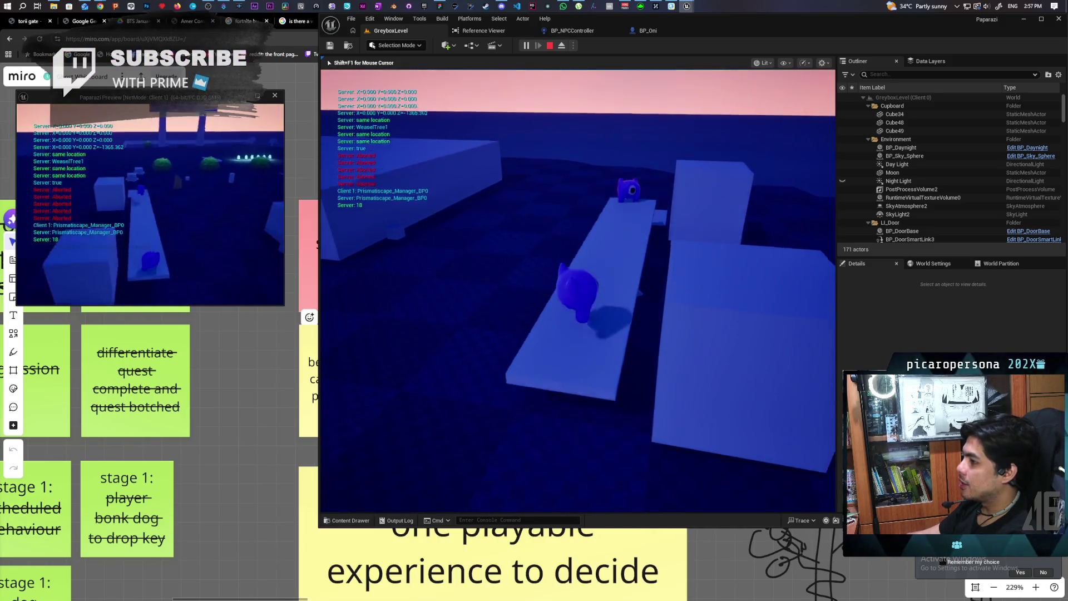
pyautogui.press('w')
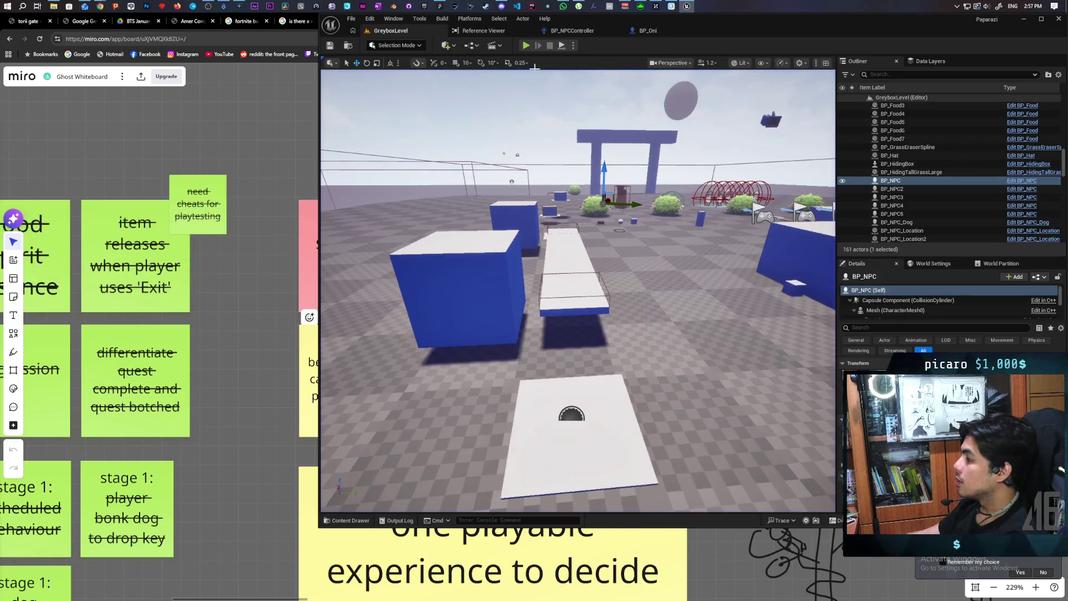
# Set the play options' Number of Players back to 1.
pyautogui.click(574, 46)
pyautogui.moveTo(648, 204); pyautogui.dragTo(634, 204)
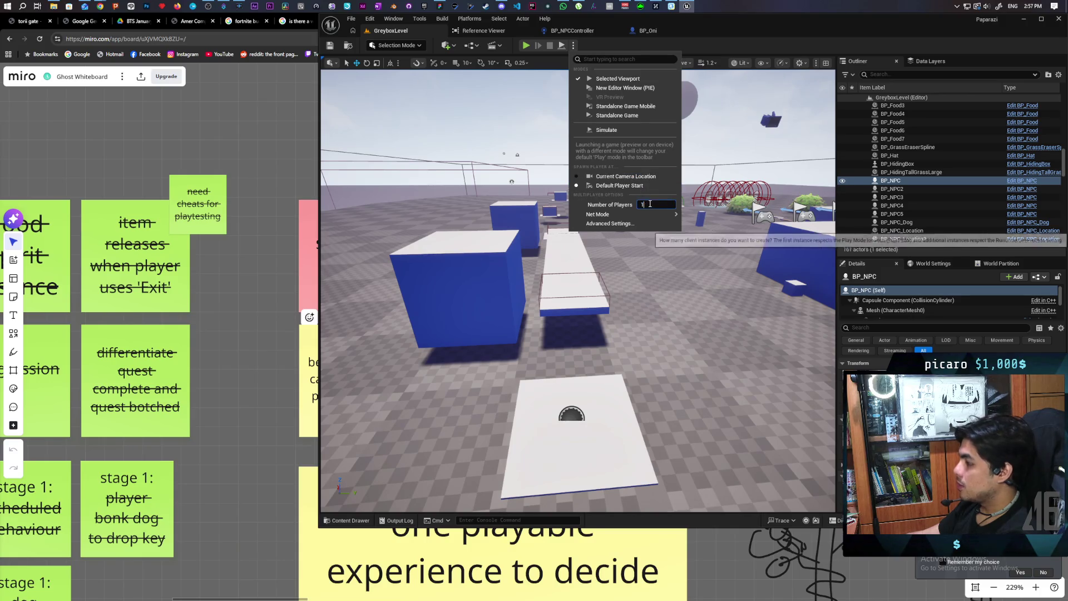
pyautogui.moveTo(612, 214)
pyautogui.click(694, 219)
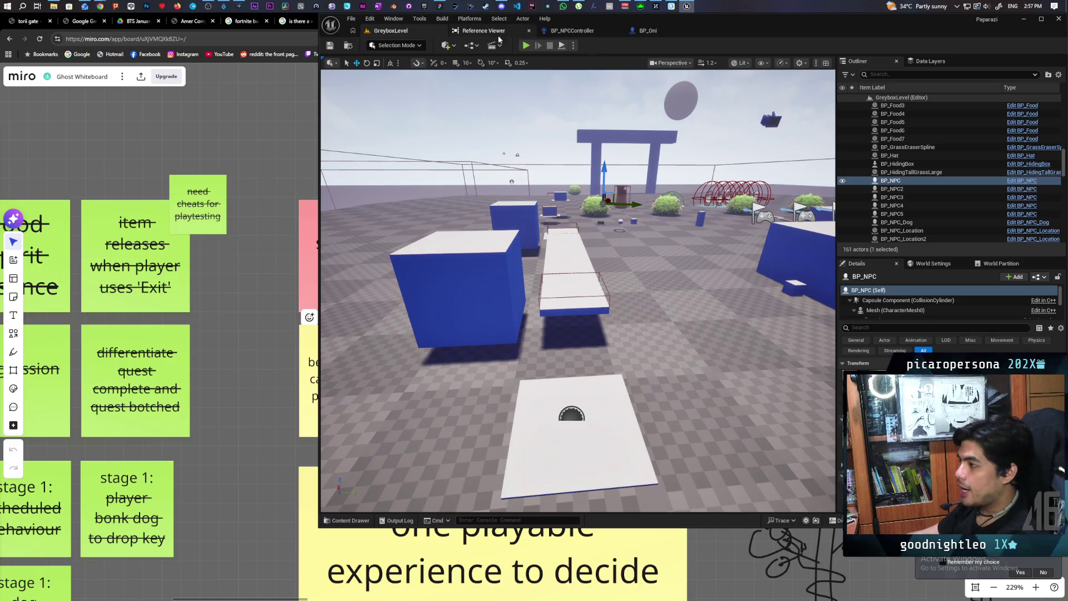
# Open GreyboxLevel_02_DN from the Content Drawer's Maps folder.
pyautogui.click(350, 46)
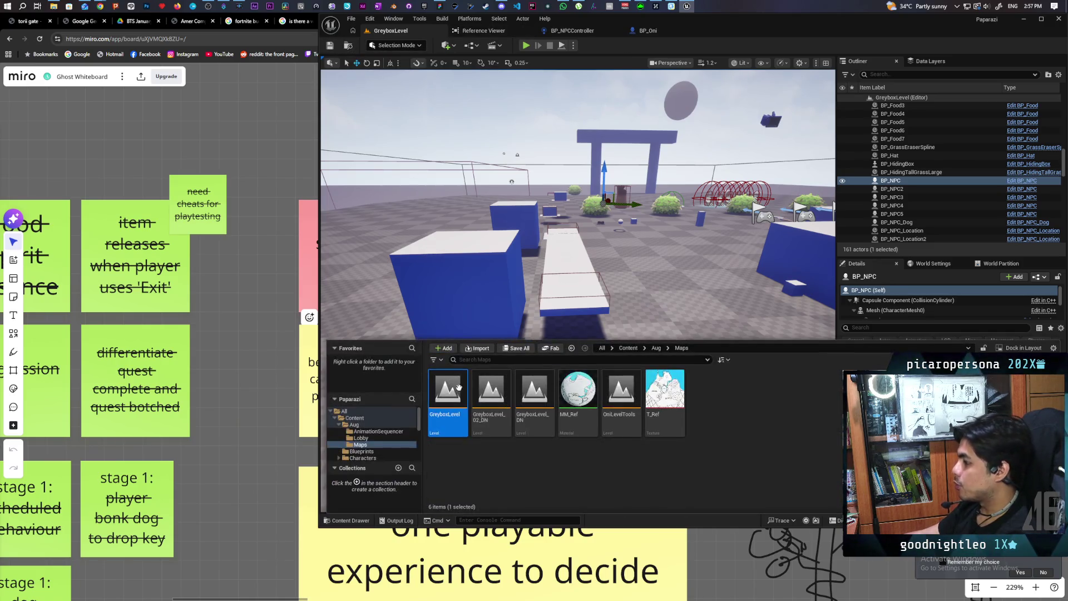
pyautogui.click(482, 403)
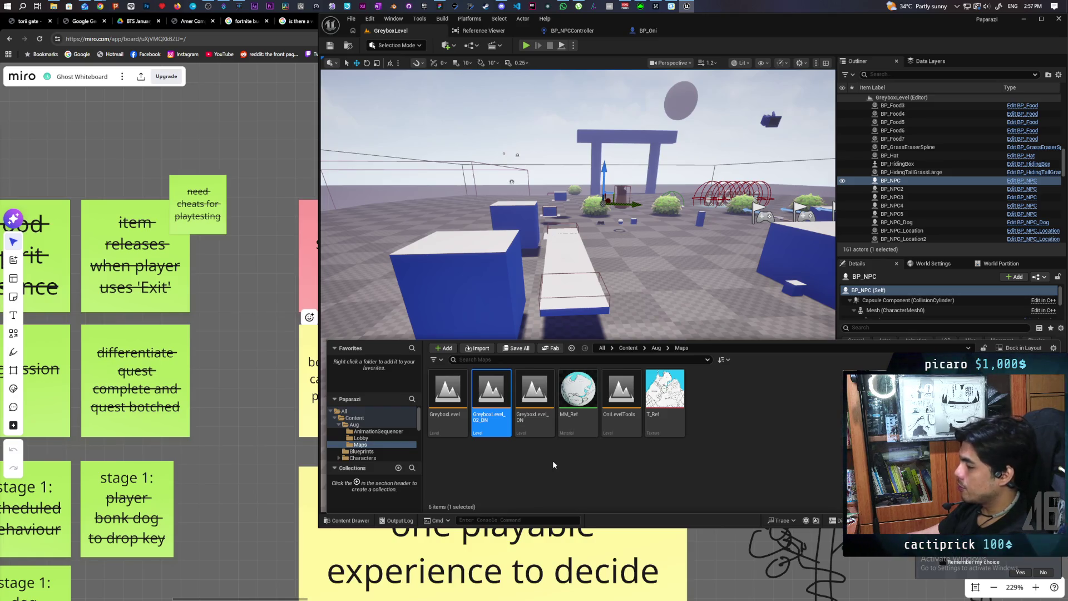
pyautogui.press('Return')
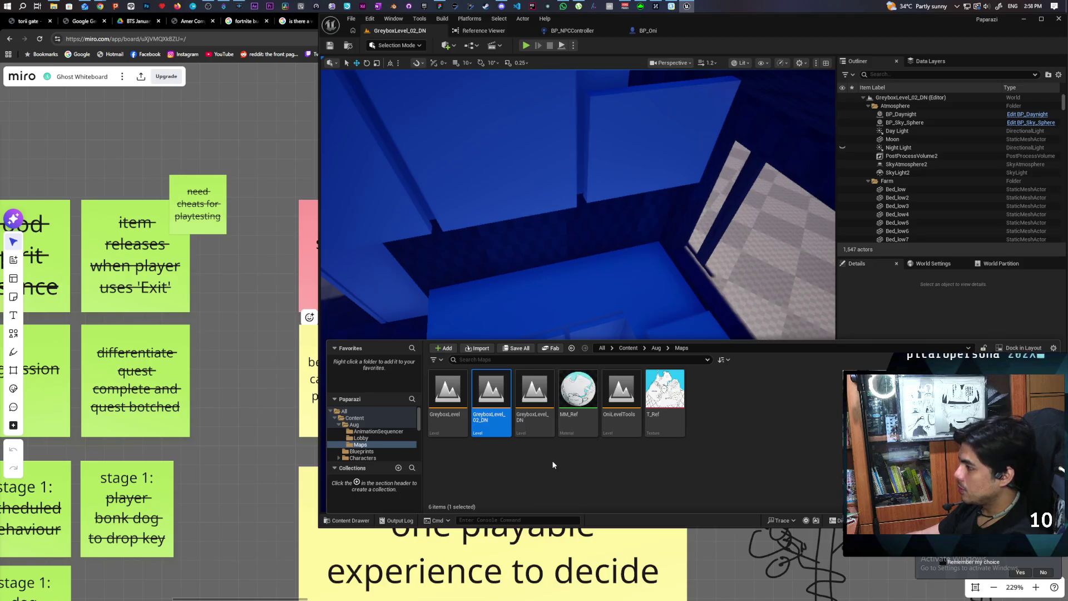
# Fly around GreyboxLevel_02_DN over the plank floor, houses, grass patch, huts, mountain and torii gate.
pyautogui.moveTo(599, 281); pyautogui.dragTo(607, 312)
pyautogui.click(365, 520)
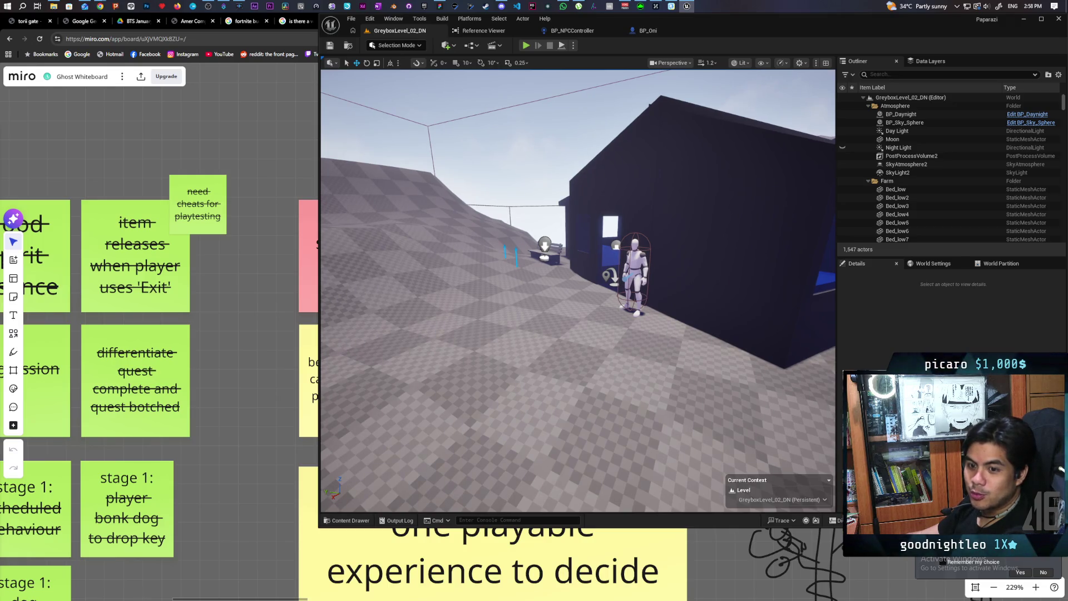
pyautogui.moveTo(607, 312); pyautogui.dragTo(579, 289)
pyautogui.moveTo(463, 374); pyautogui.dragTo(463, 375)
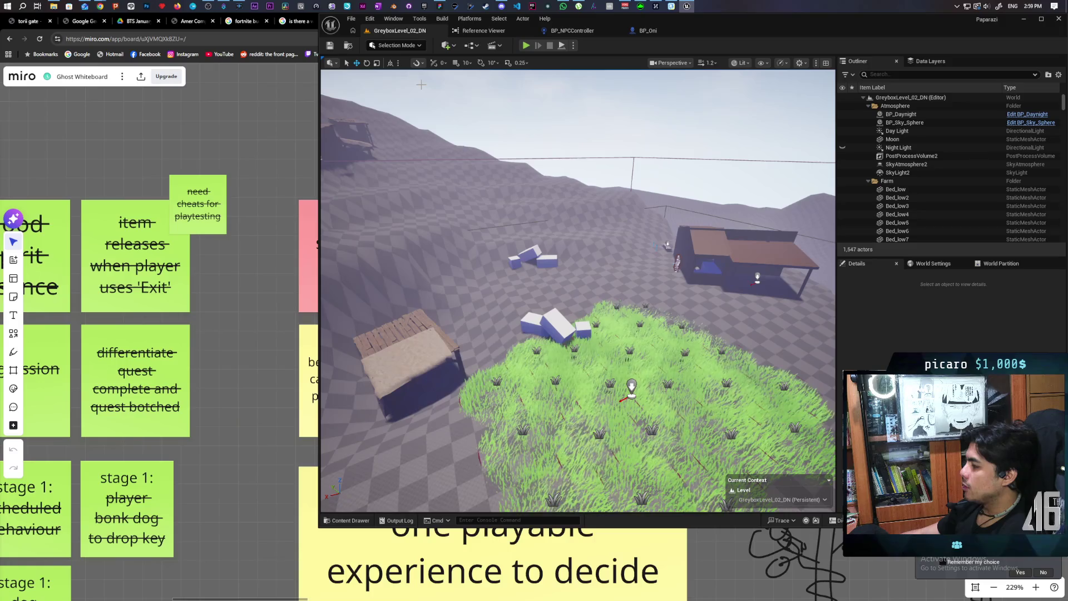
pyautogui.moveTo(421, 85); pyautogui.dragTo(462, 61)
pyautogui.moveTo(579, 289)
pyautogui.mouseDown()
pyautogui.moveTo(531, 305)
pyautogui.moveTo(532, 256)
pyautogui.moveTo(532, 287)
pyautogui.mouseUp()
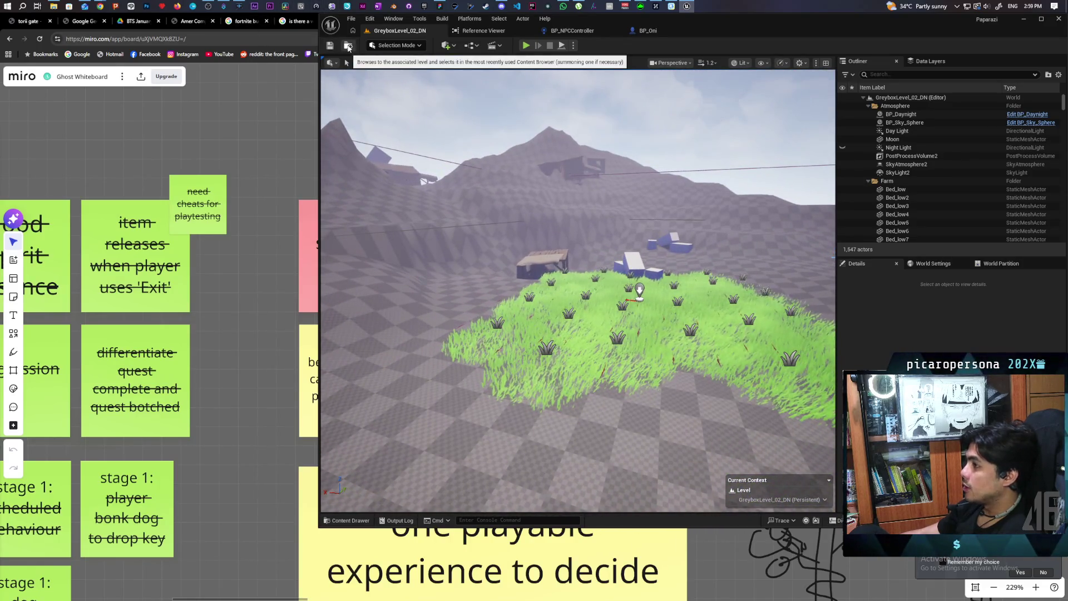
pyautogui.click(349, 47)
# Open OniLevelTools for a quick look, then load GreyboxLevel from the Maps folder.
pyautogui.doubleClick(630, 394)
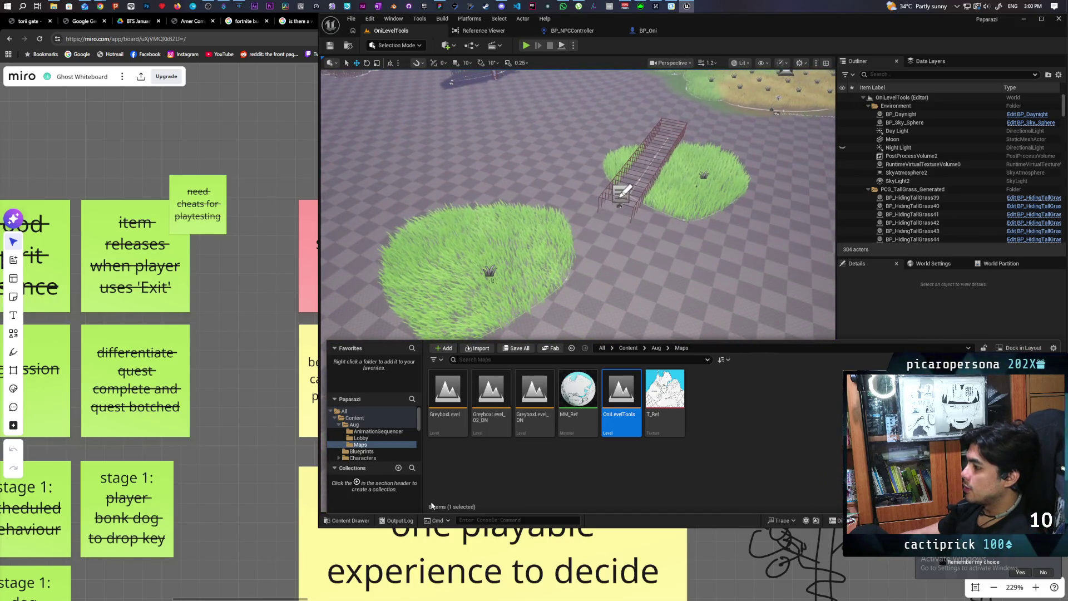
pyautogui.click(353, 525)
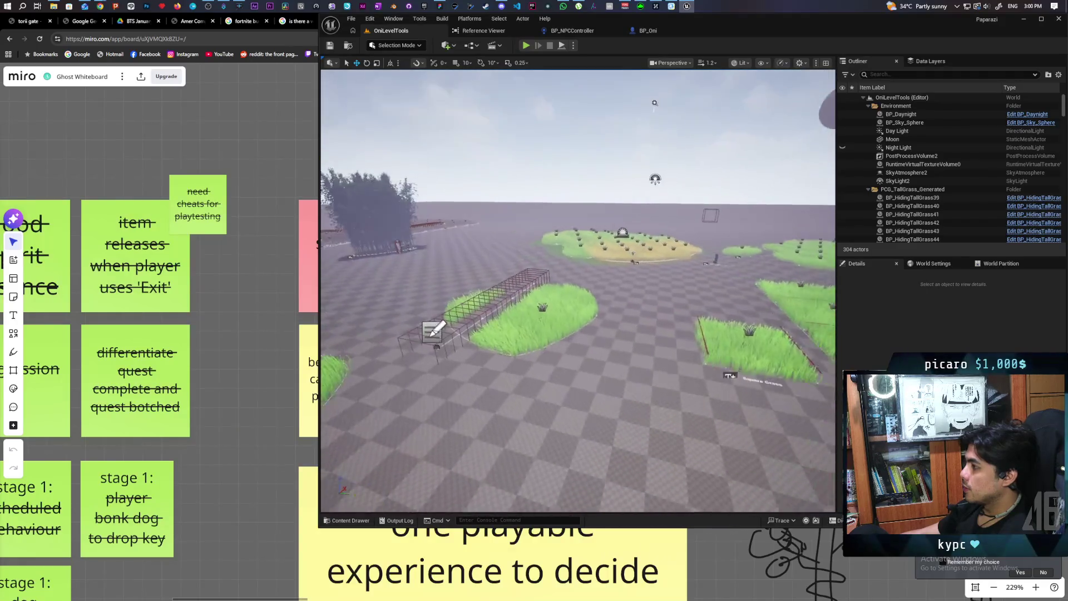
pyautogui.click(348, 45)
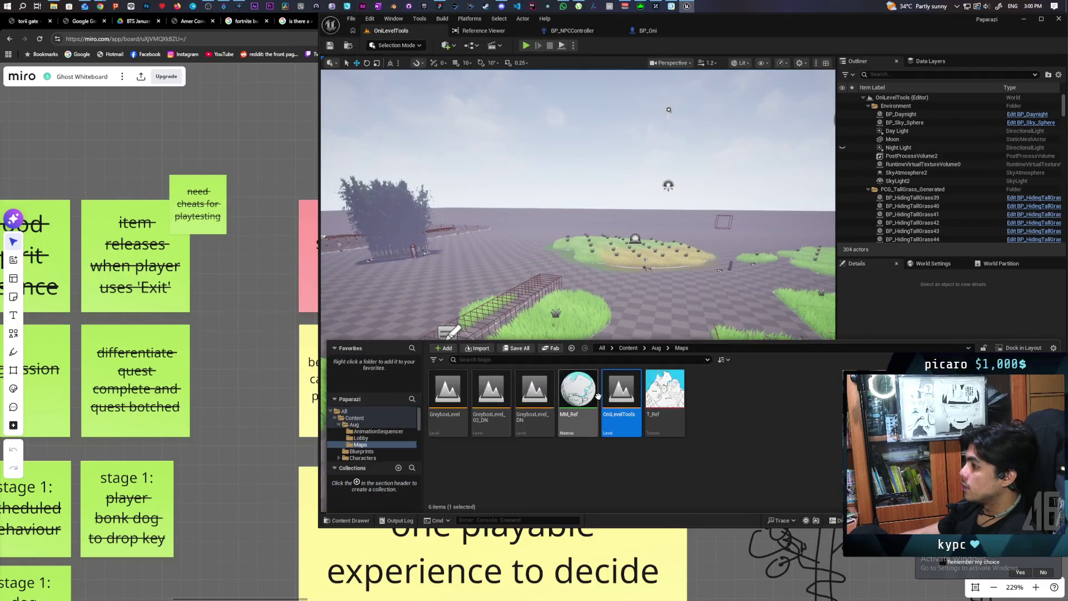
pyautogui.doubleClick(448, 396)
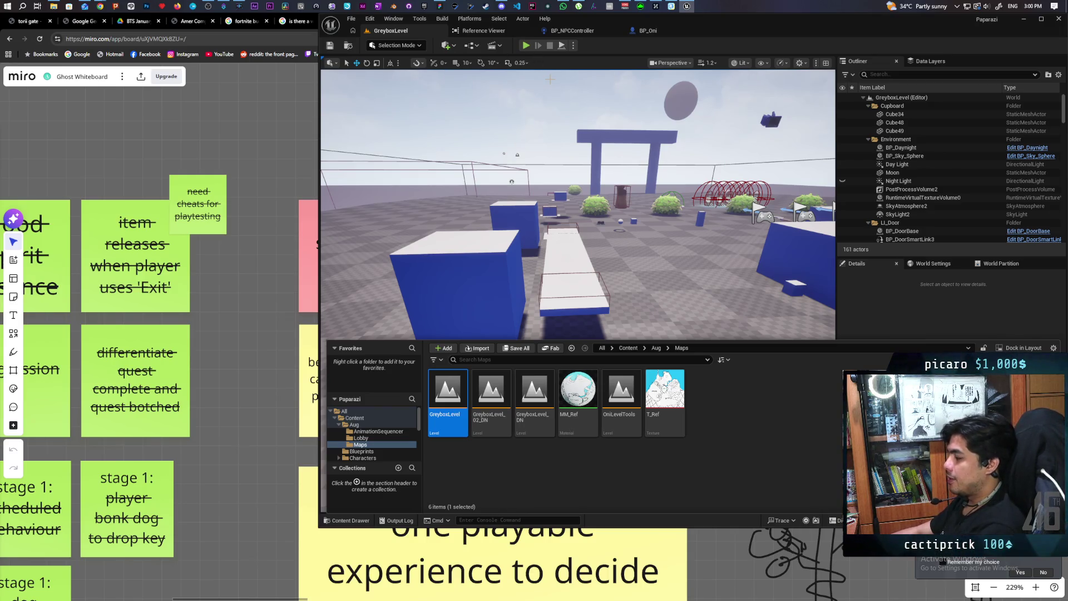
# Maximize the editor window and start a single-player Play-in-Editor session.
pyautogui.click(573, 46)
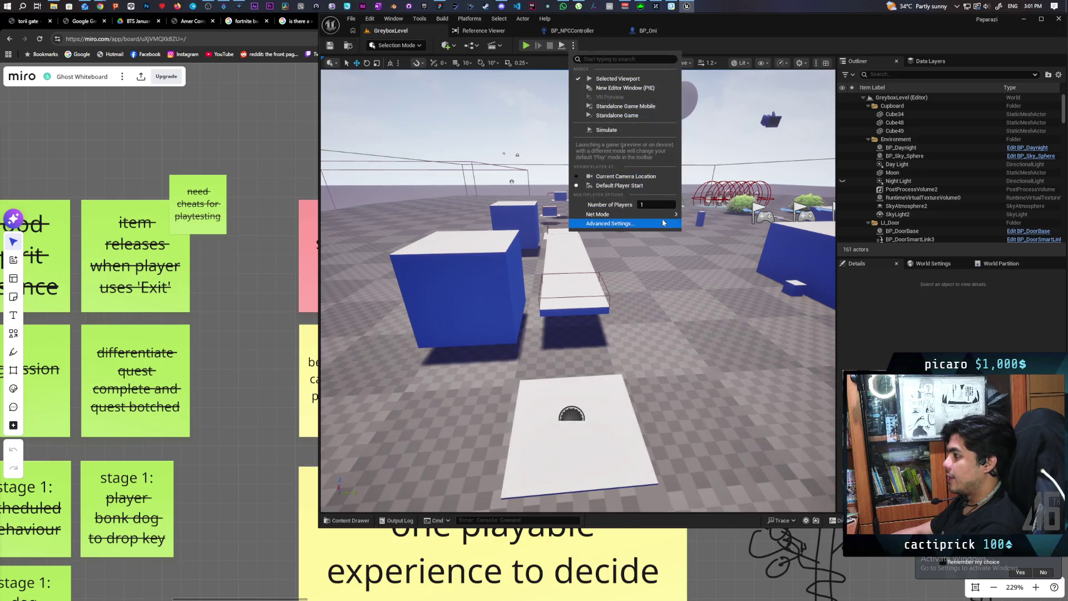
pyautogui.doubleClick(764, 29)
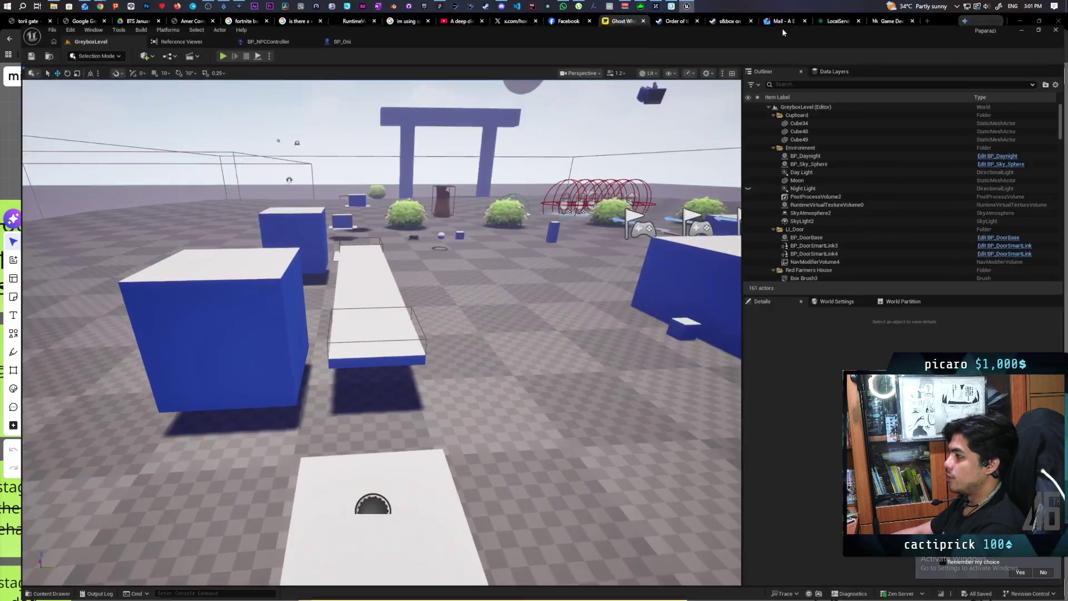
pyautogui.click(206, 44)
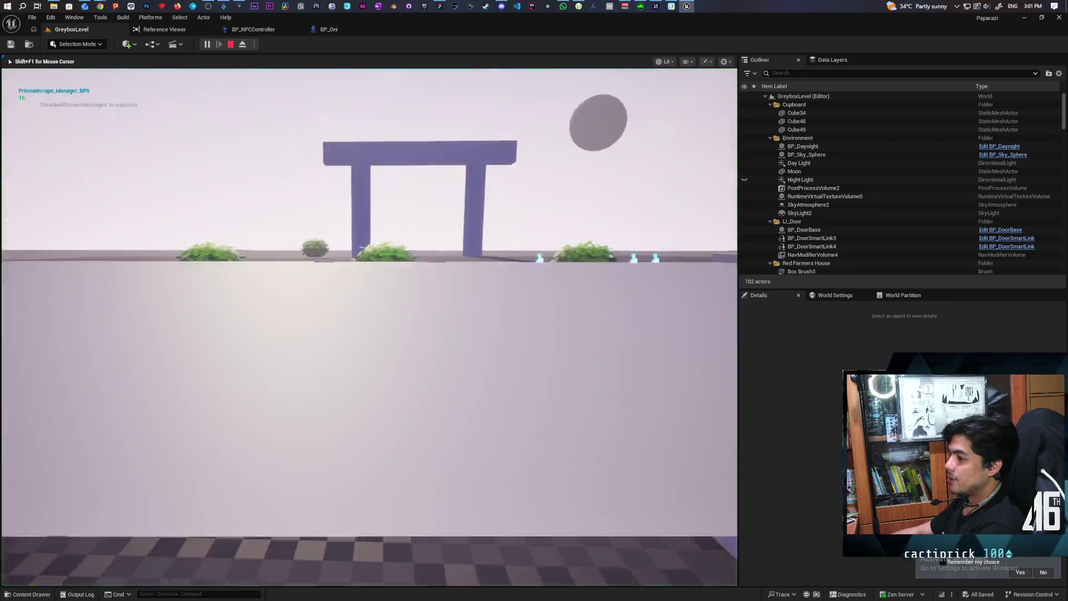
# Run the Oni past the arch, jump toward the grass patch, move through the tall grass, then stop play.
pyautogui.press('w')
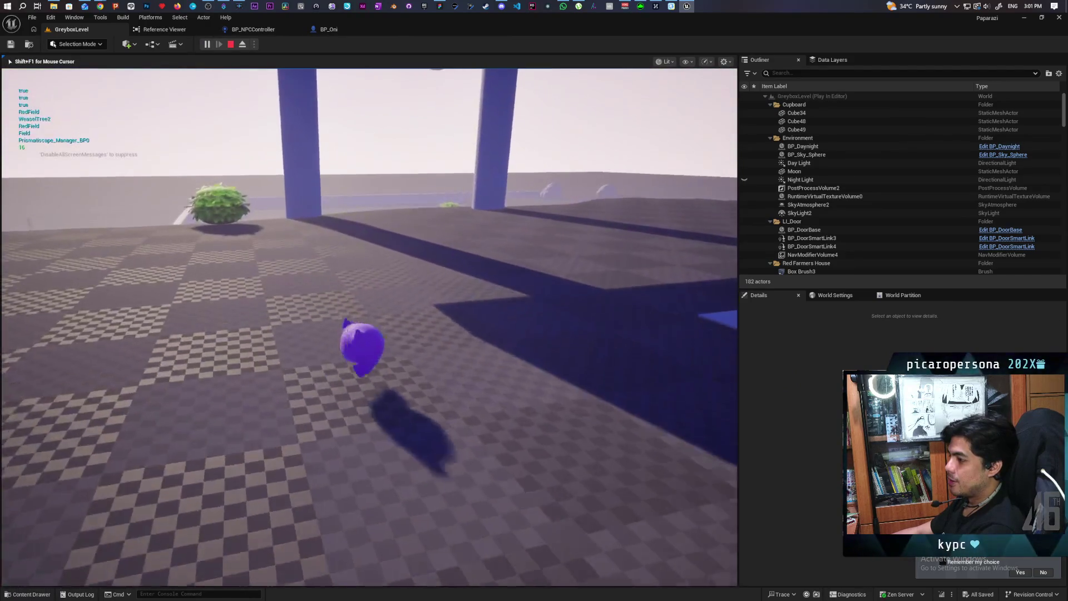
pyautogui.press('a')
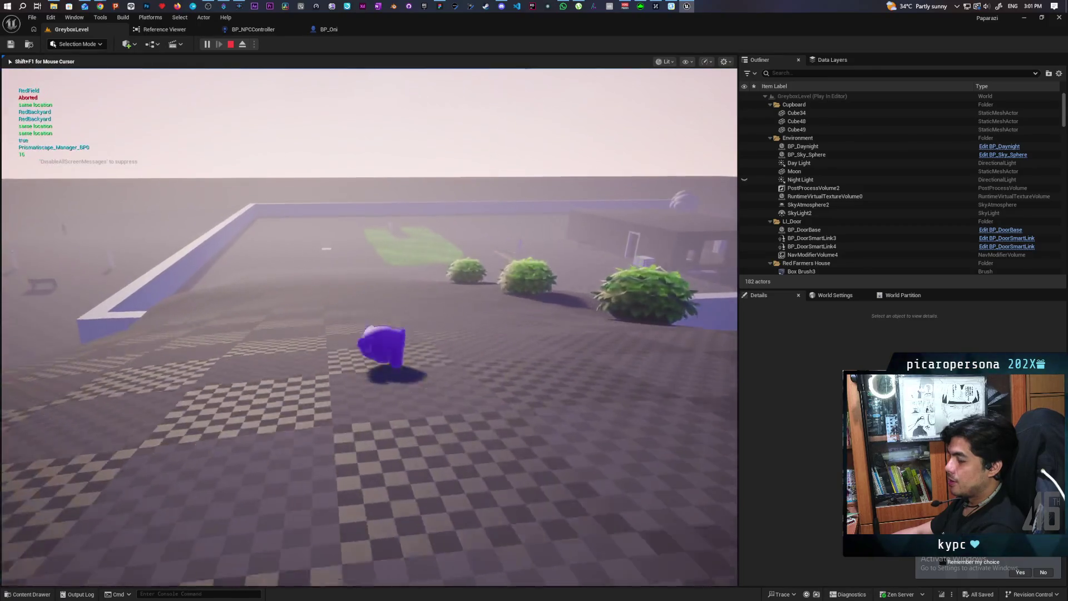
pyautogui.press('w')
pyautogui.press('w')
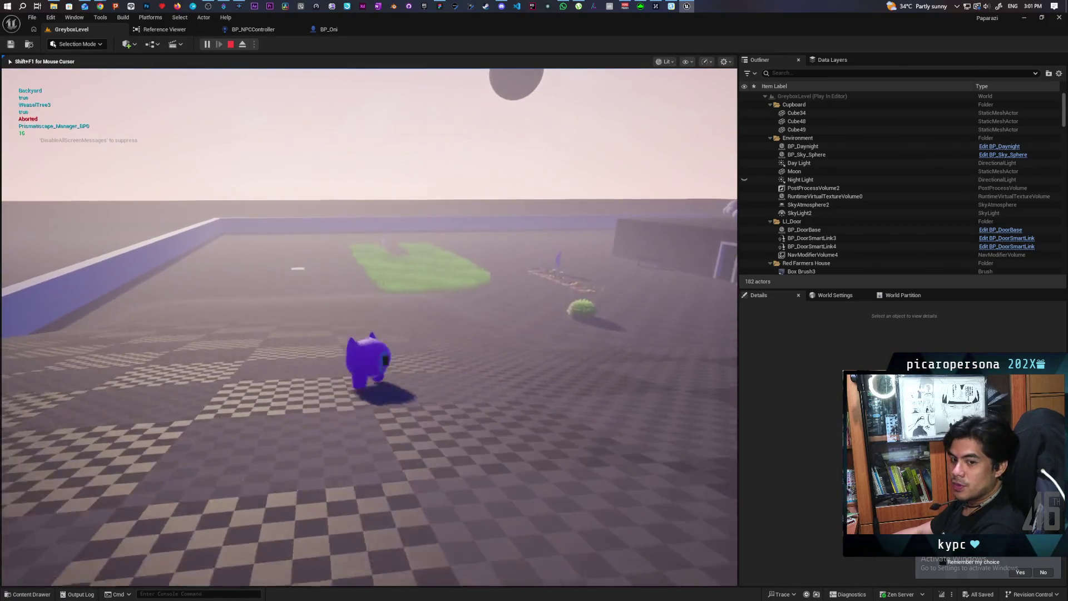
pyautogui.press('space')
pyautogui.press('space')
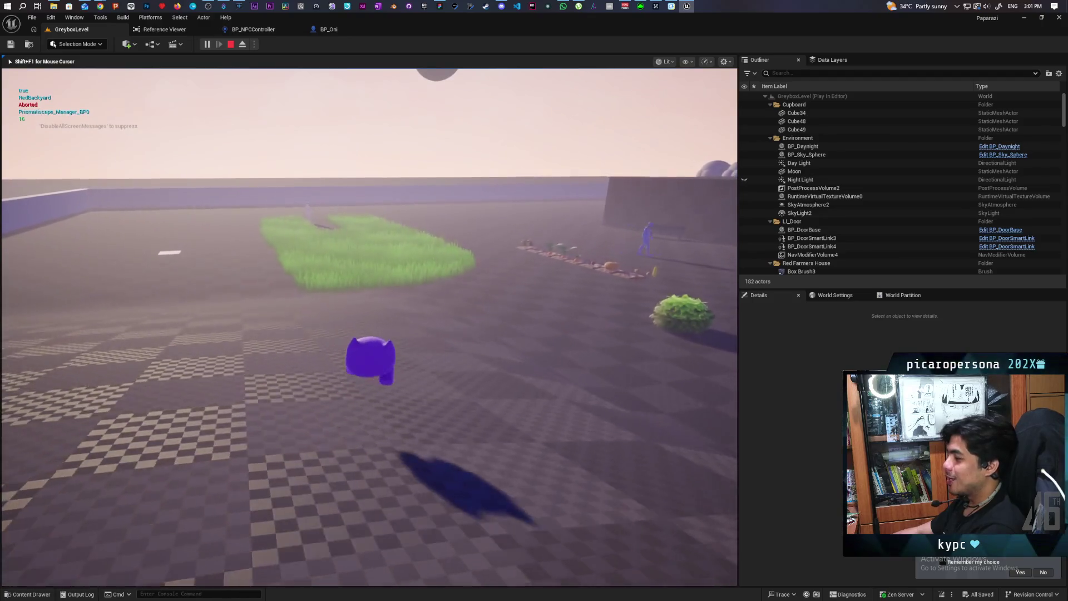
pyautogui.press('w')
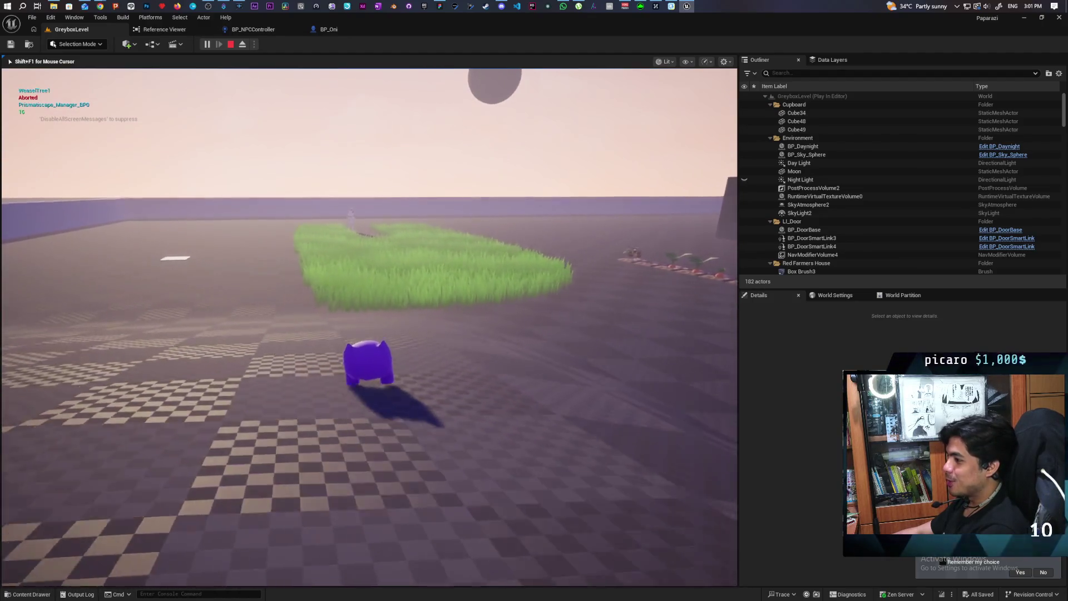
pyautogui.press('w')
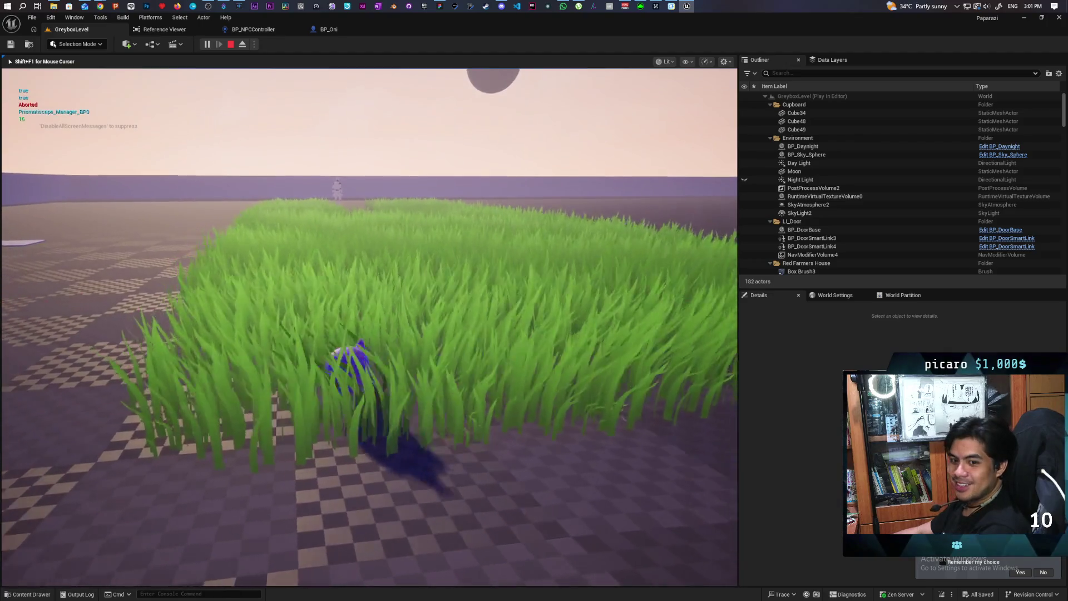
pyautogui.press('w')
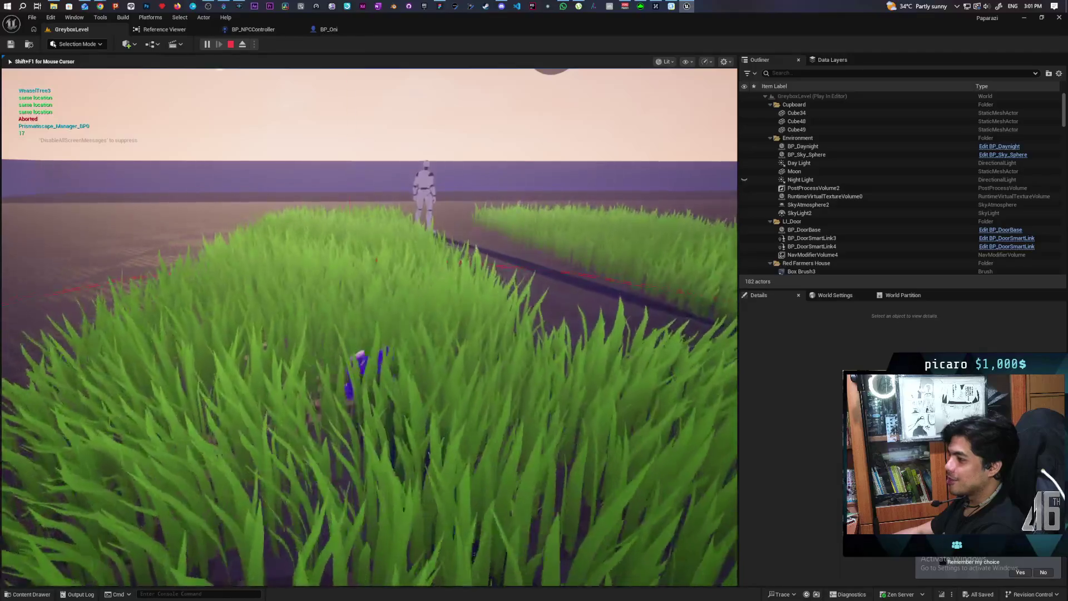
pyautogui.press('w')
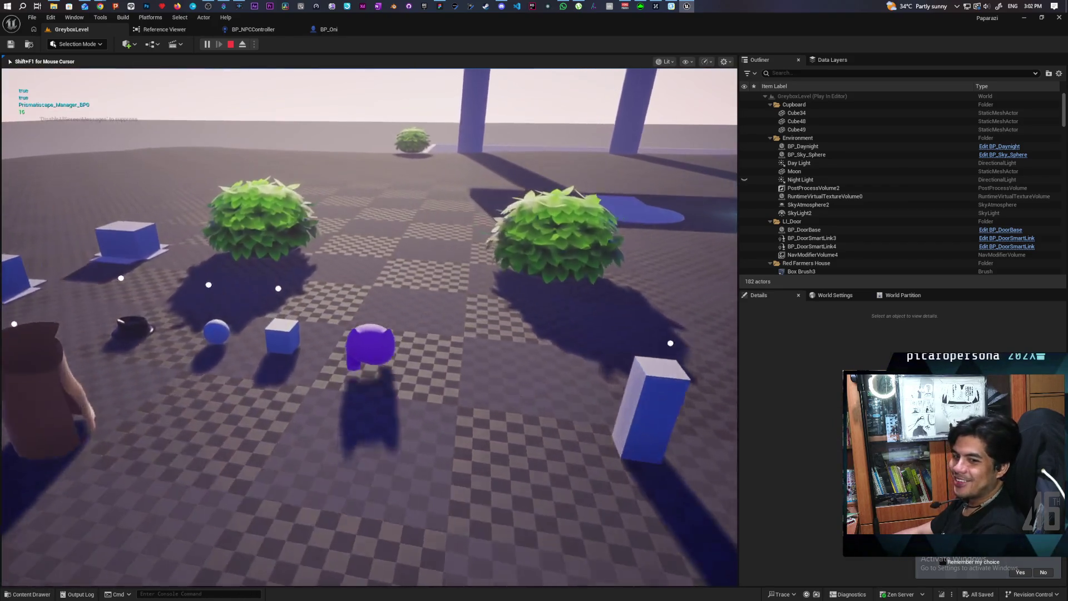
pyautogui.press('Escape')
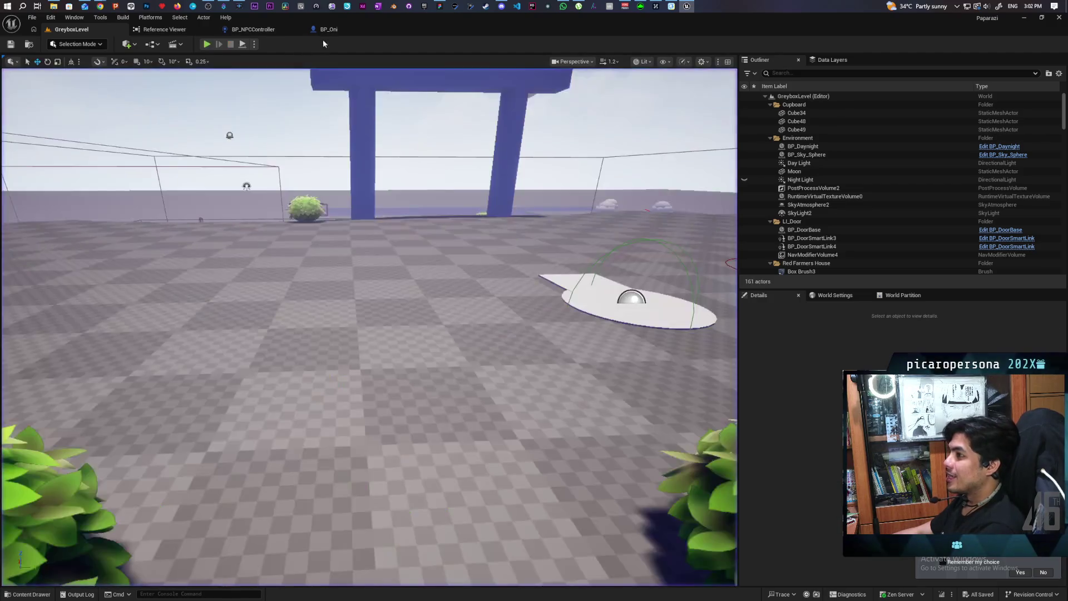
# Survey BP_Oni's Close NPC Detection graph, panning to the loop, cast, ADDUNIQUE and Seen NPCs nodes.
pyautogui.click(326, 30)
pyautogui.scroll(-2, 492, 305)
pyautogui.moveTo(492, 305); pyautogui.dragTo(586, 196)
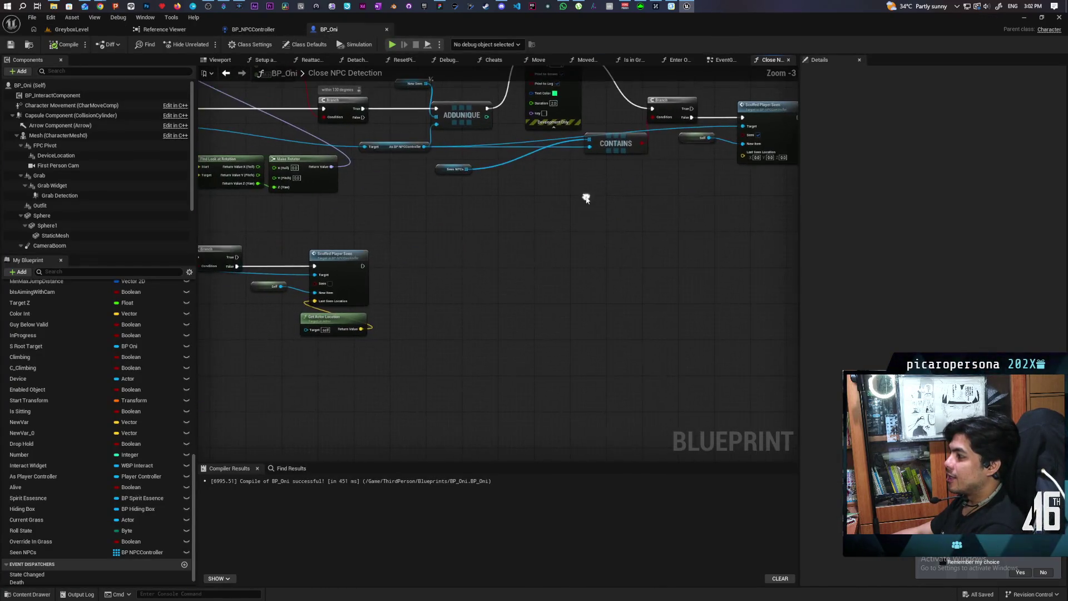
pyautogui.moveTo(419, 257)
pyautogui.mouseDown()
pyautogui.moveTo(577, 248)
pyautogui.moveTo(648, 285)
pyautogui.moveTo(519, 292)
pyautogui.moveTo(694, 270)
pyautogui.mouseUp()
pyautogui.scroll(4, 649, 284)
pyautogui.click(526, 296)
pyautogui.moveTo(470, 298); pyautogui.dragTo(604, 312)
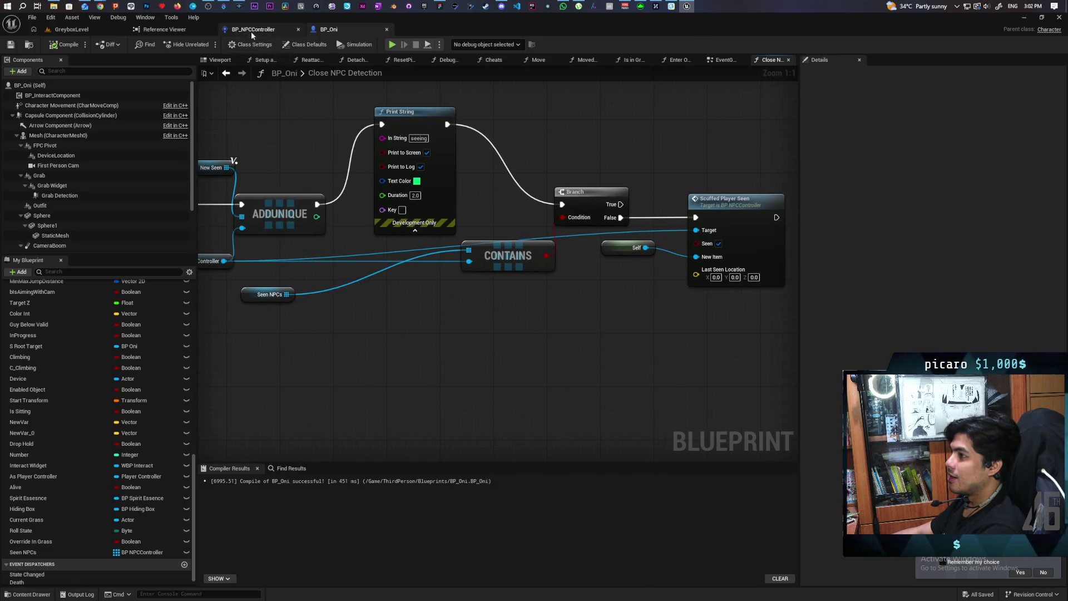
# Glance at BP_NPCController, then run a quick GreyboxLevel playtest walking forward.
pyautogui.click(253, 29)
pyautogui.scroll(1, 421, 290)
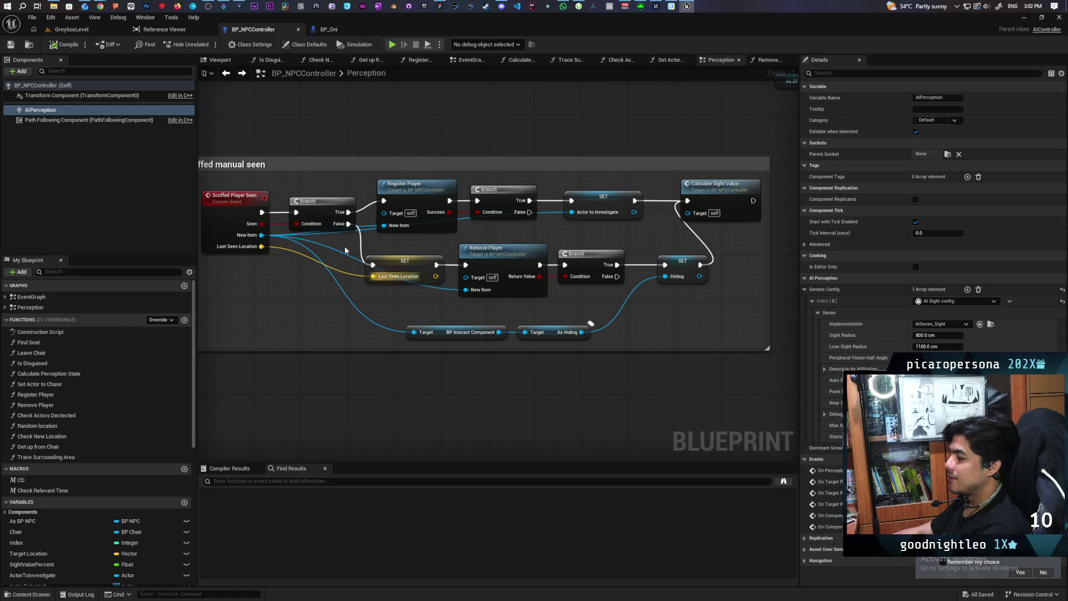
pyautogui.click(71, 30)
pyautogui.click(206, 45)
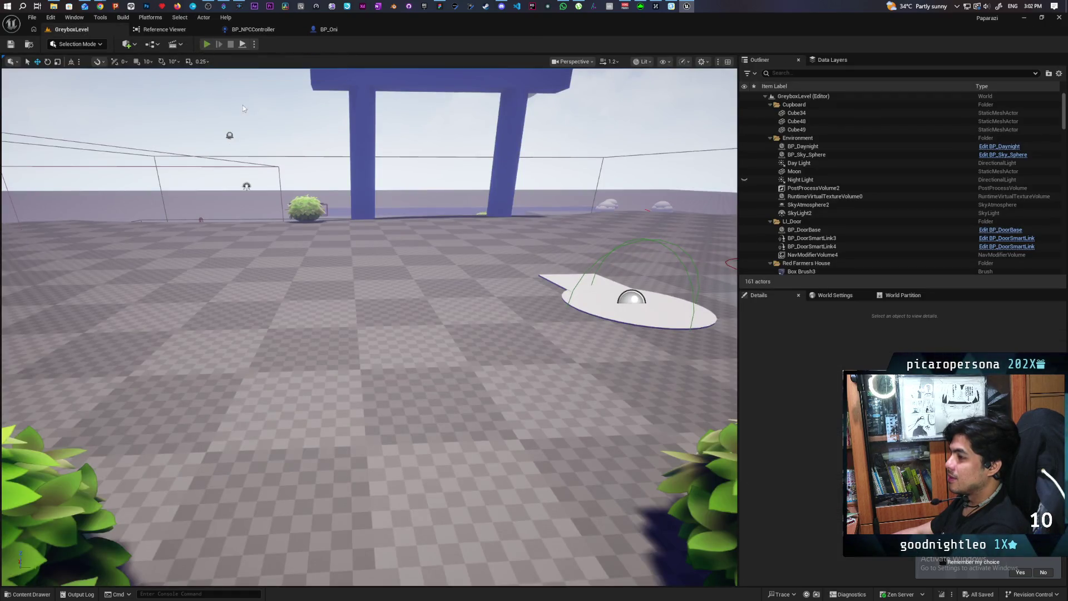
pyautogui.press('w')
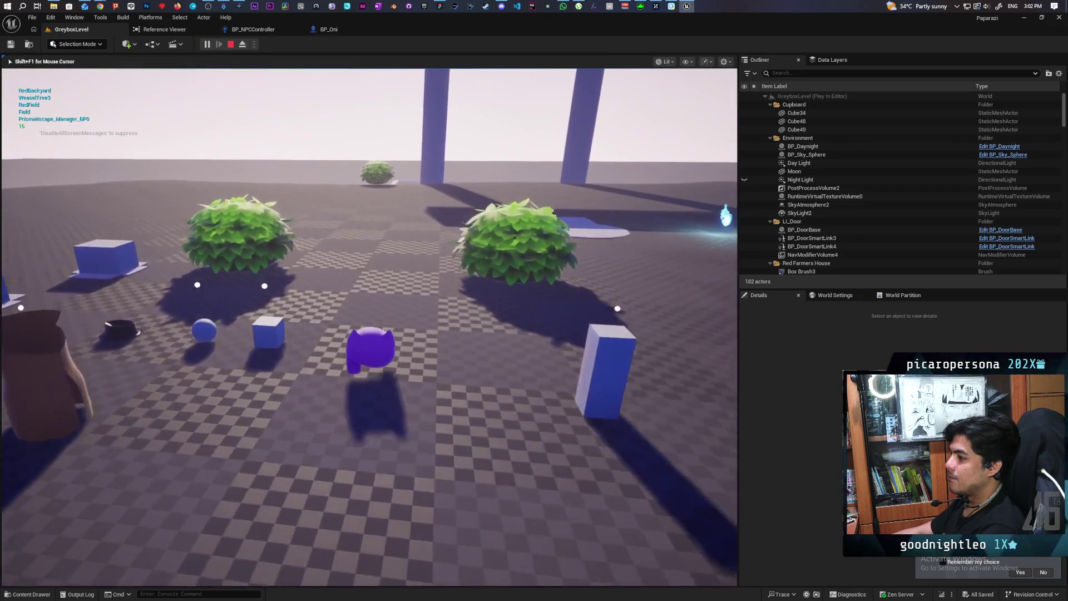
pyautogui.press('Escape')
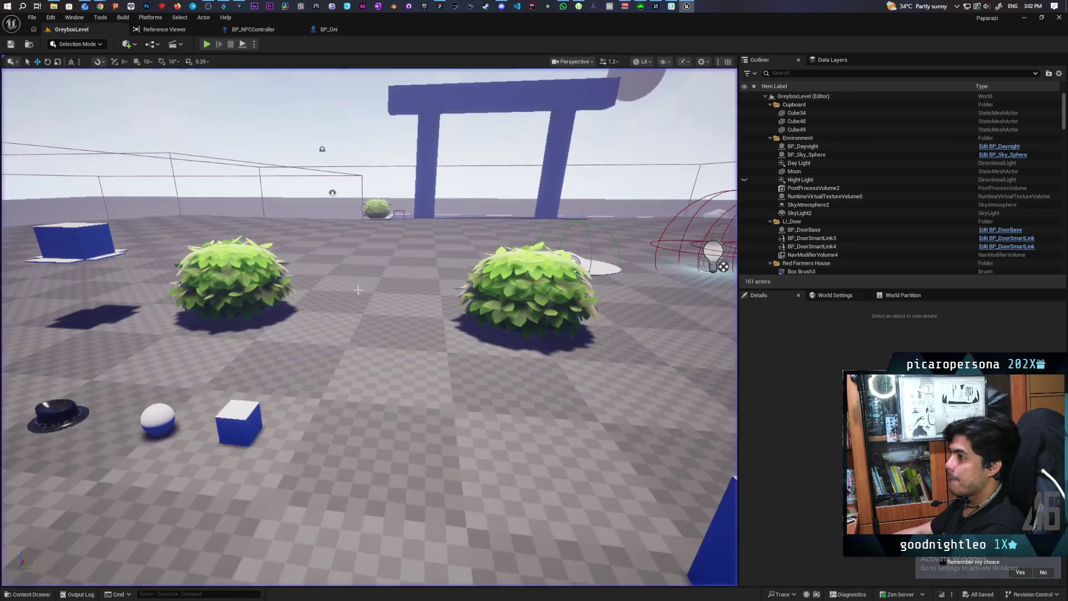
# Revisit the BP_Oni graph, then start a new play session in GreyboxLevel.
pyautogui.click(332, 33)
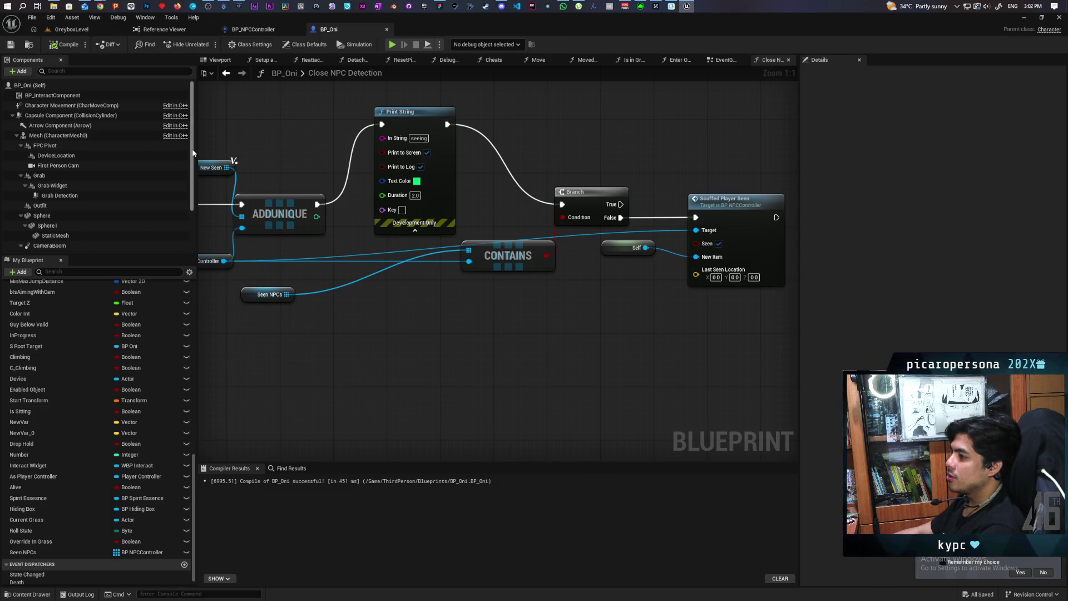
pyautogui.click(71, 29)
pyautogui.click(207, 44)
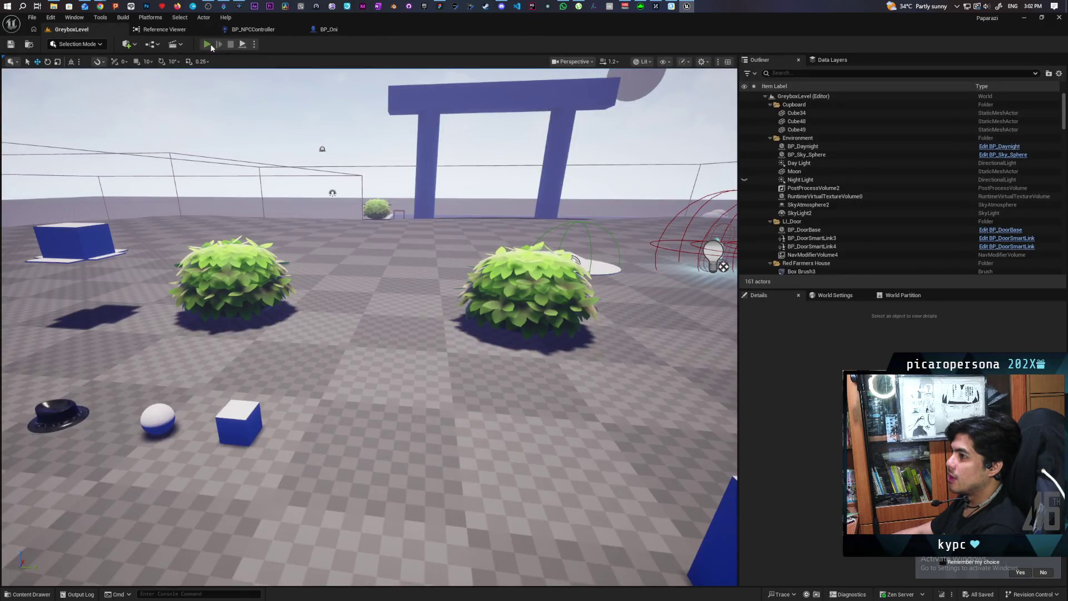
# Walk the character past the gate into tall grass near the mannequin NPC until green 'seeing' messages stream, then end play.
pyautogui.press('w')
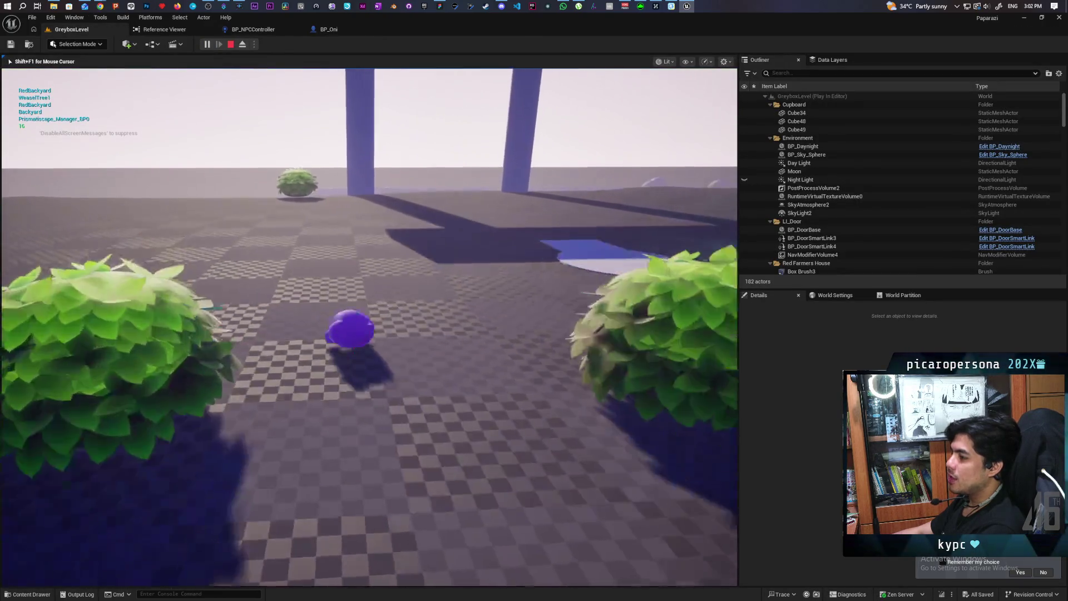
pyautogui.press('w')
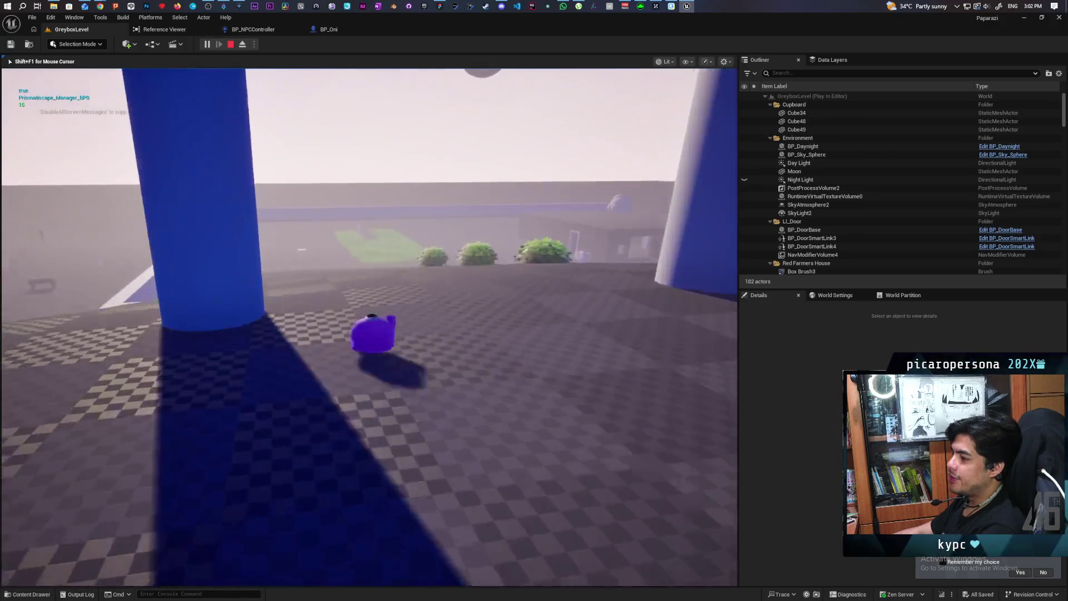
pyautogui.press('w')
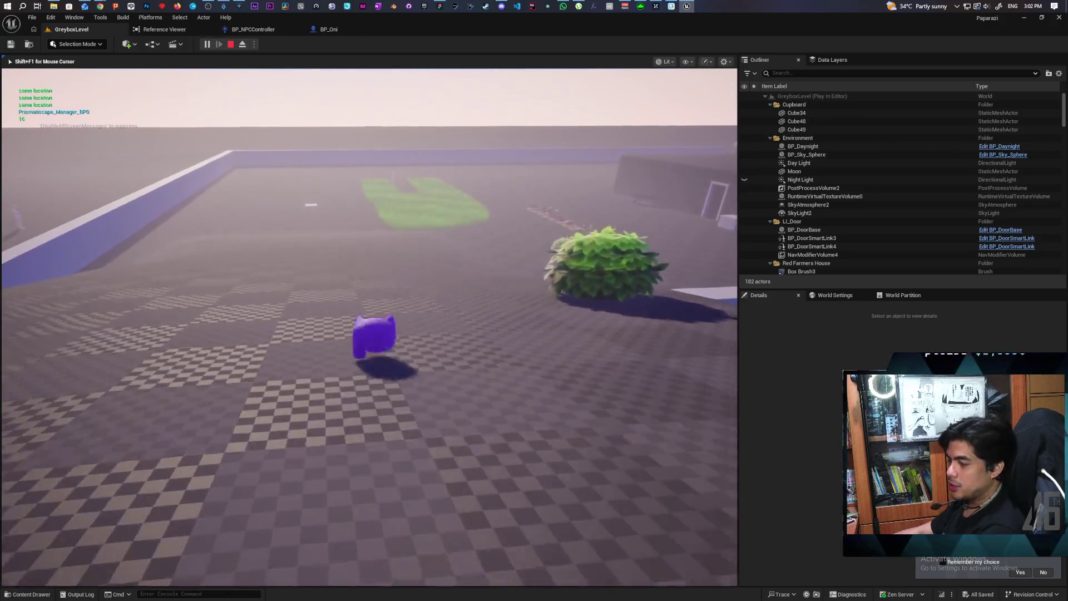
pyautogui.press('w')
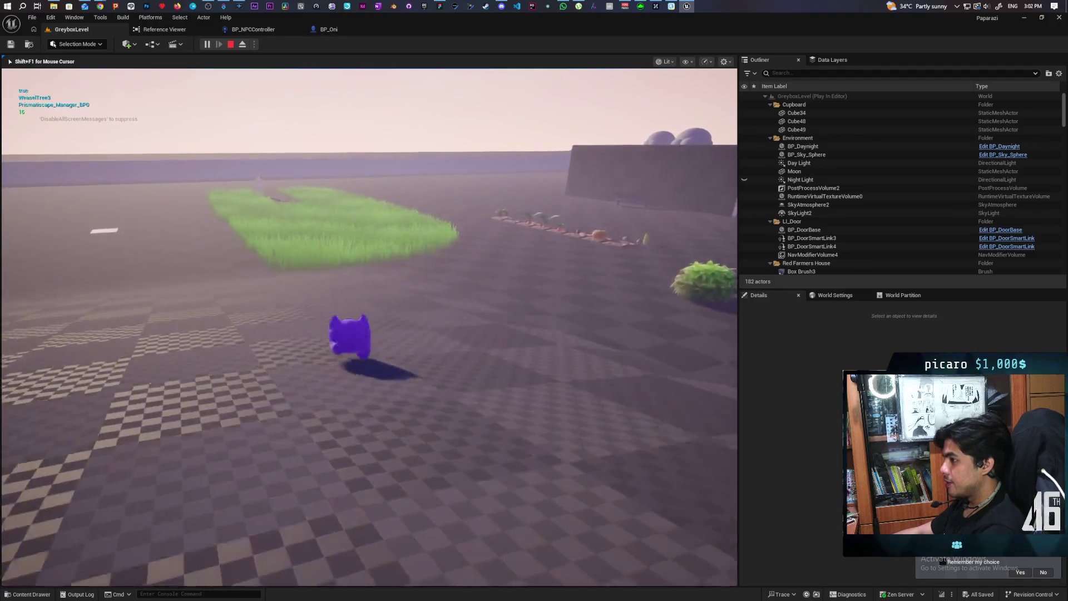
pyautogui.press('w')
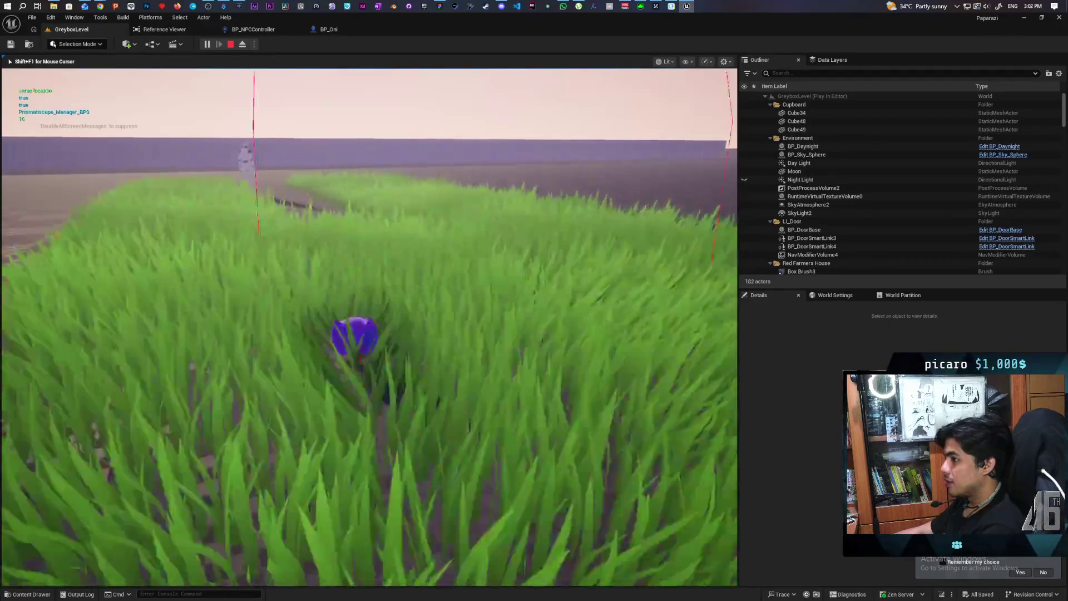
pyautogui.press('w')
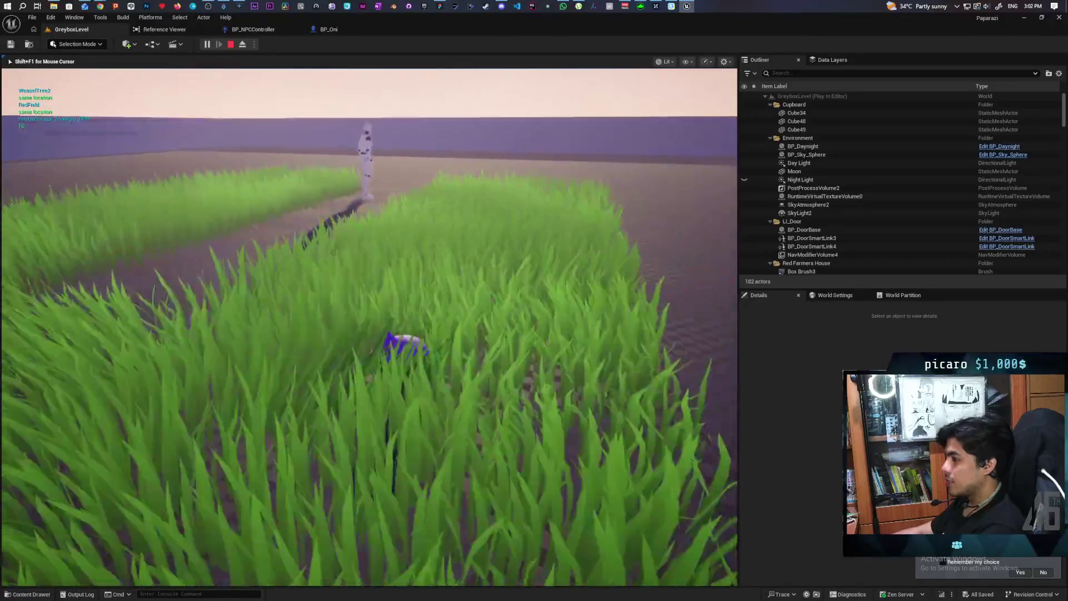
pyautogui.press('w')
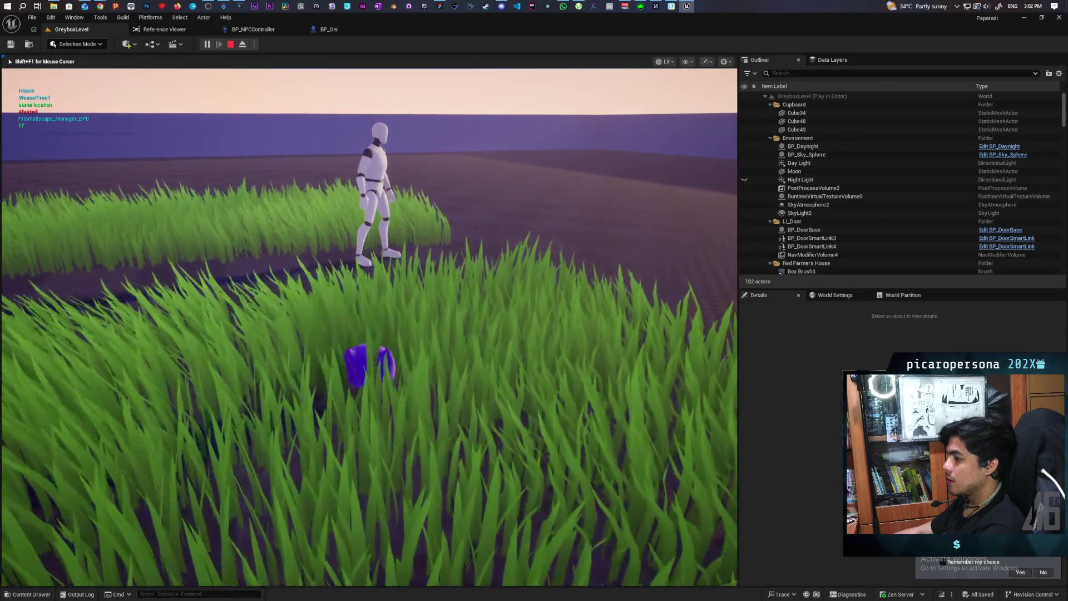
pyautogui.press('w')
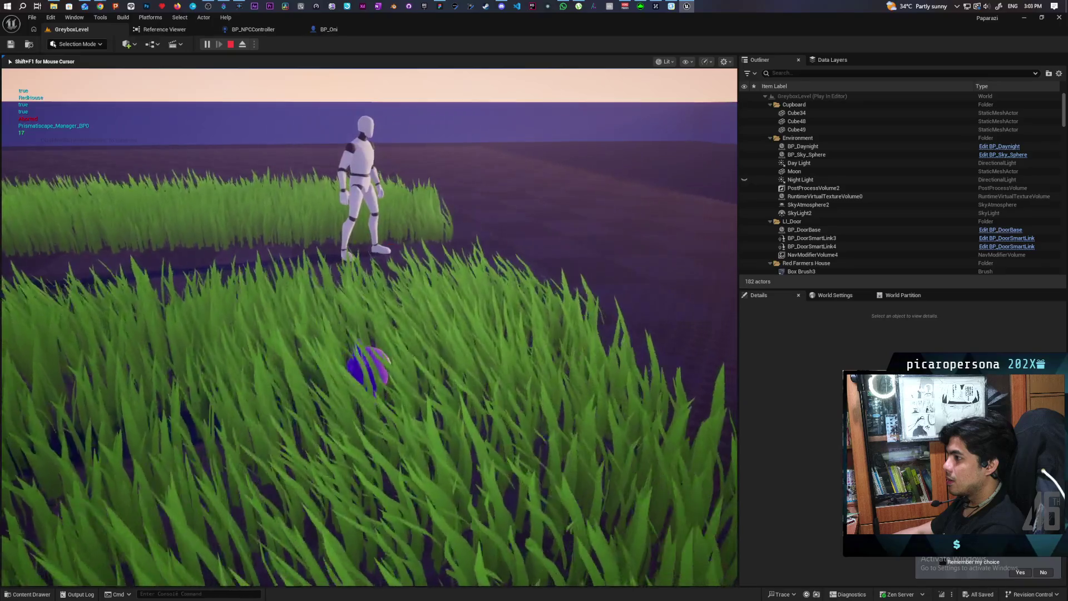
pyautogui.press('w')
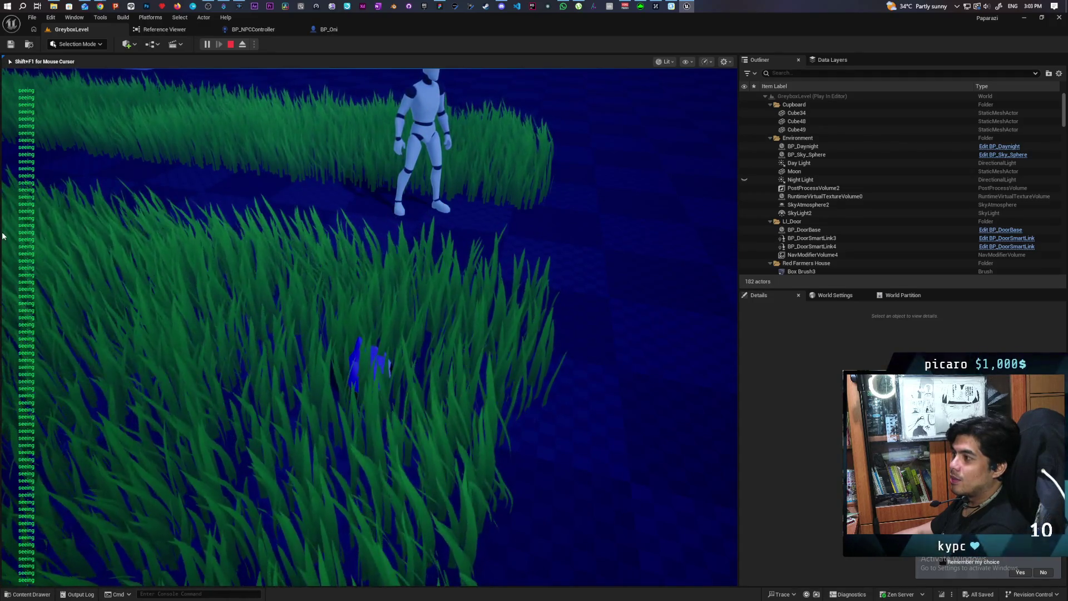
pyautogui.press('Escape')
# In BP_Oni's graph, put an F9 breakpoint on the Scuffed Player Seen call, then return to the running GreyboxLevel game.
pyautogui.click(319, 31)
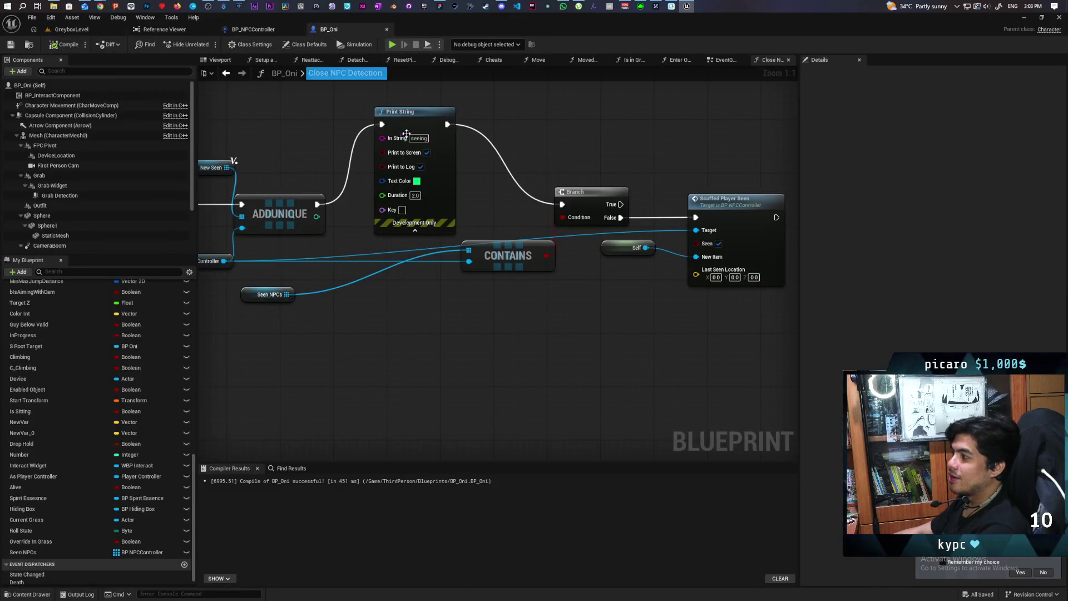
pyautogui.scroll(-3, 447, 339)
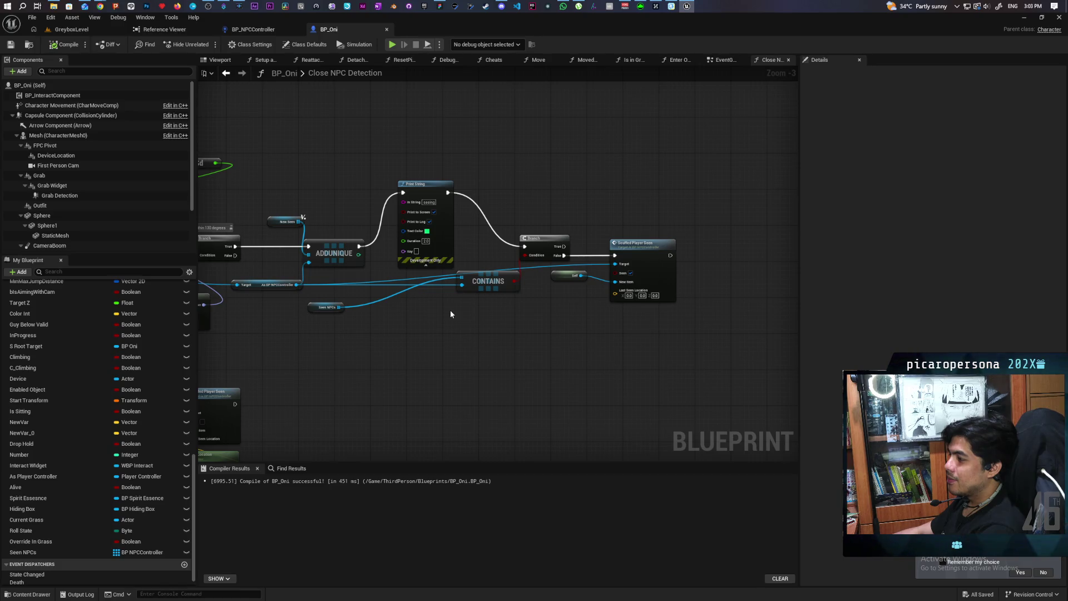
pyautogui.scroll(-2, 450, 314)
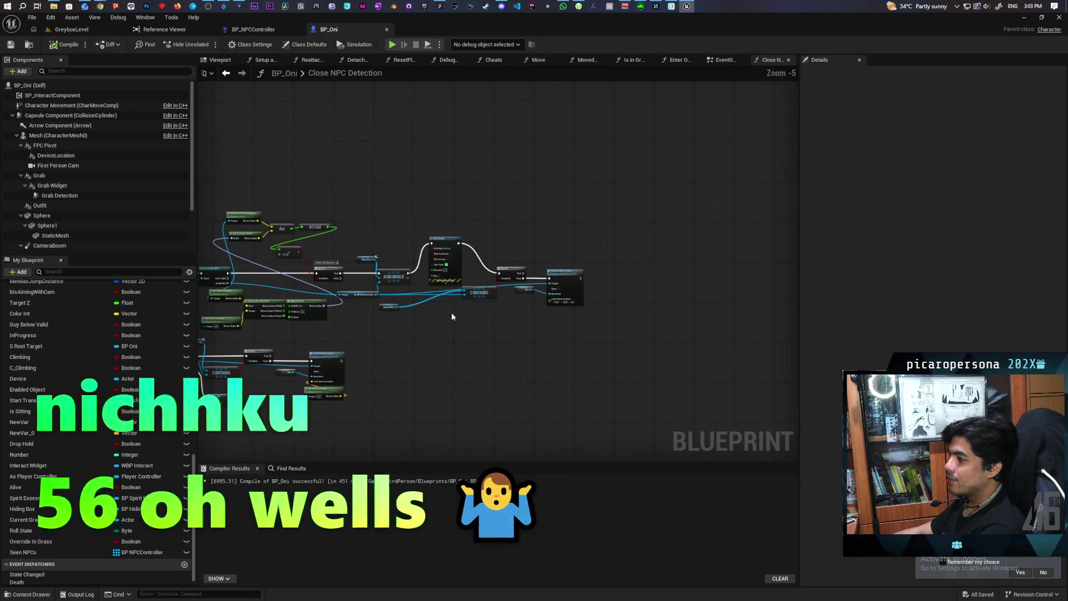
pyautogui.scroll(4, 518, 305)
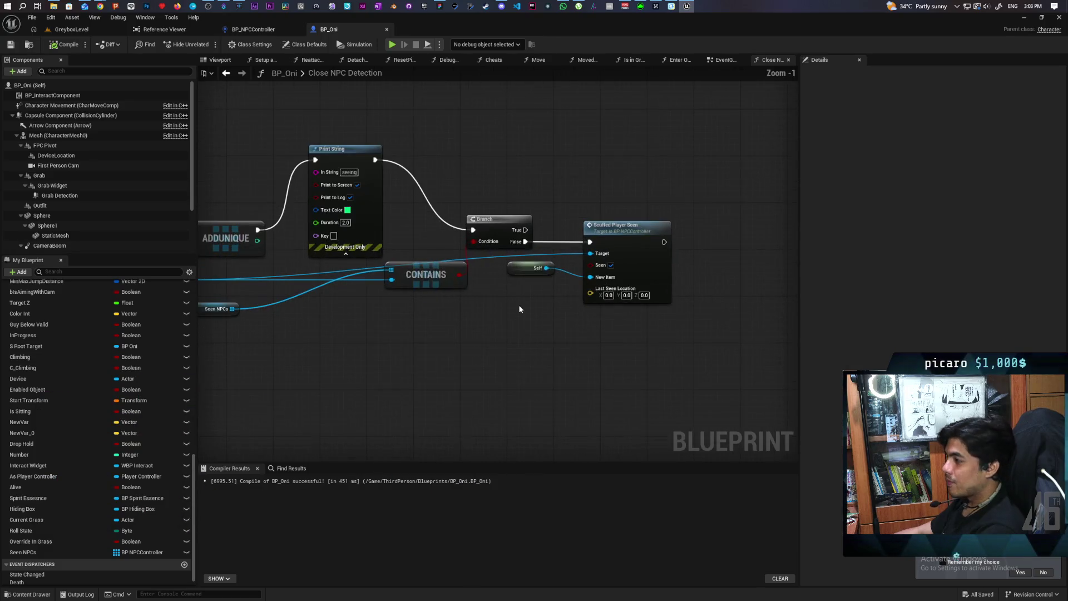
pyautogui.click(623, 284)
pyautogui.press('F9')
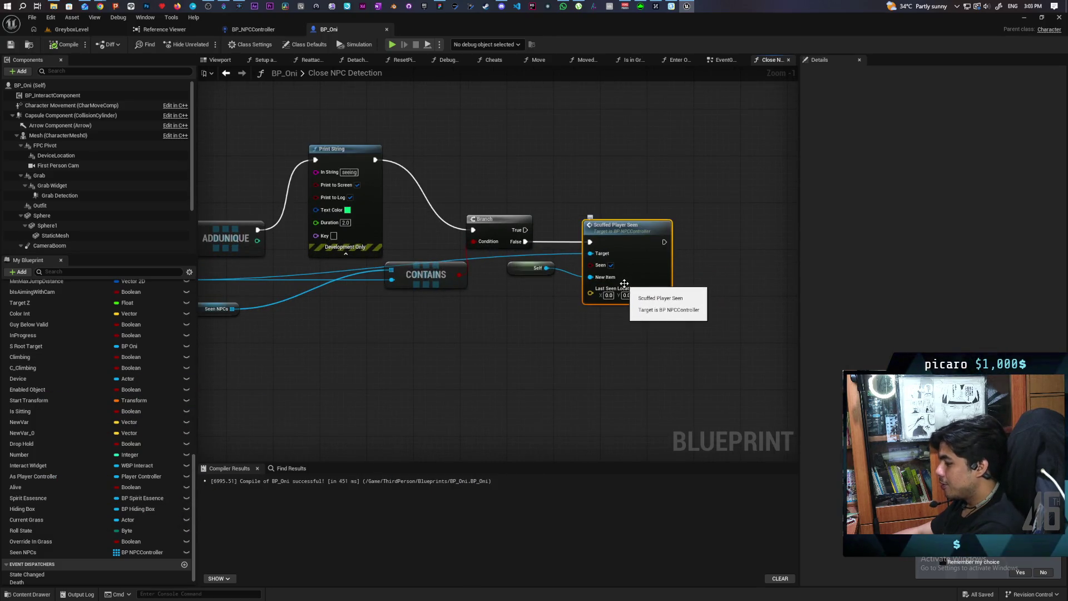
pyautogui.click(77, 30)
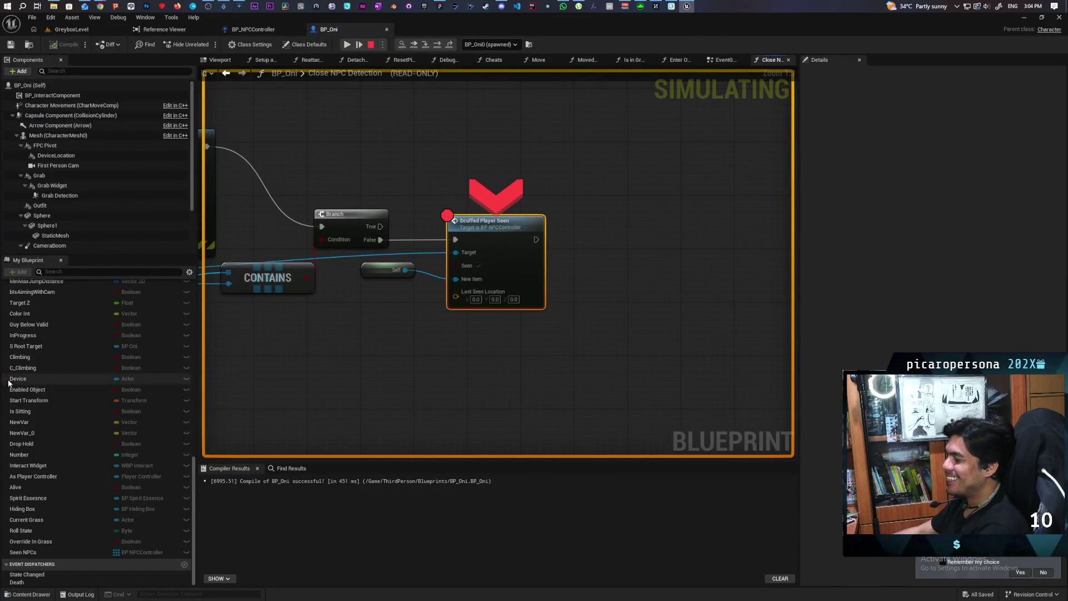
# Inspect the paused graph, toggle the breakpoint with F9, resume execution, and end the play session.
pyautogui.moveTo(305, 336)
pyautogui.mouseDown()
pyautogui.moveTo(393, 358)
pyautogui.moveTo(436, 388)
pyautogui.moveTo(403, 393)
pyautogui.moveTo(467, 245)
pyautogui.mouseUp()
pyautogui.scroll(-3, 467, 245)
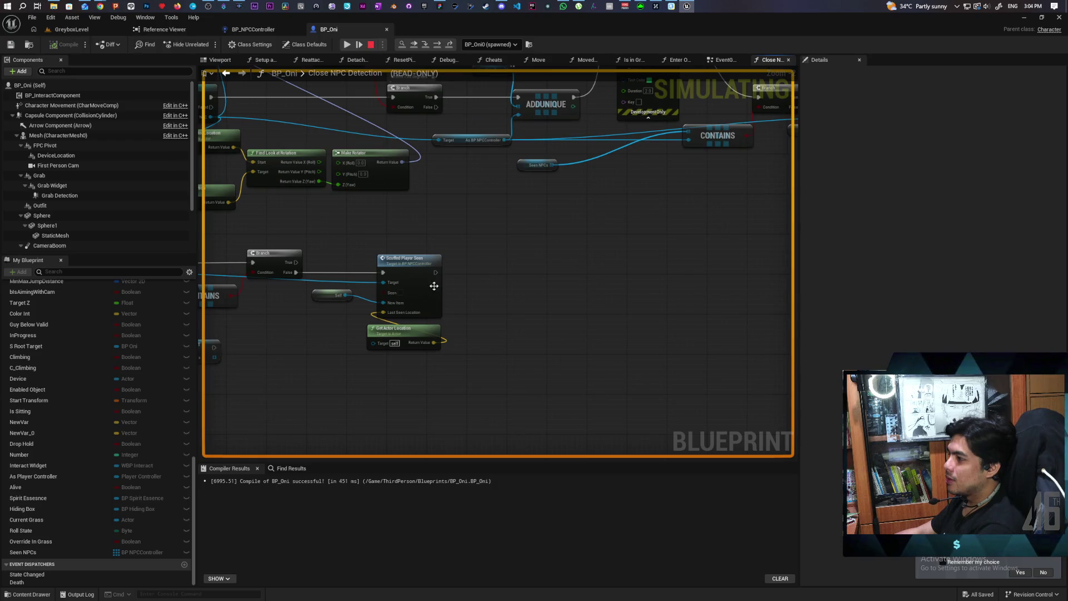
pyautogui.press('F9')
pyautogui.scroll(-3, 532, 276)
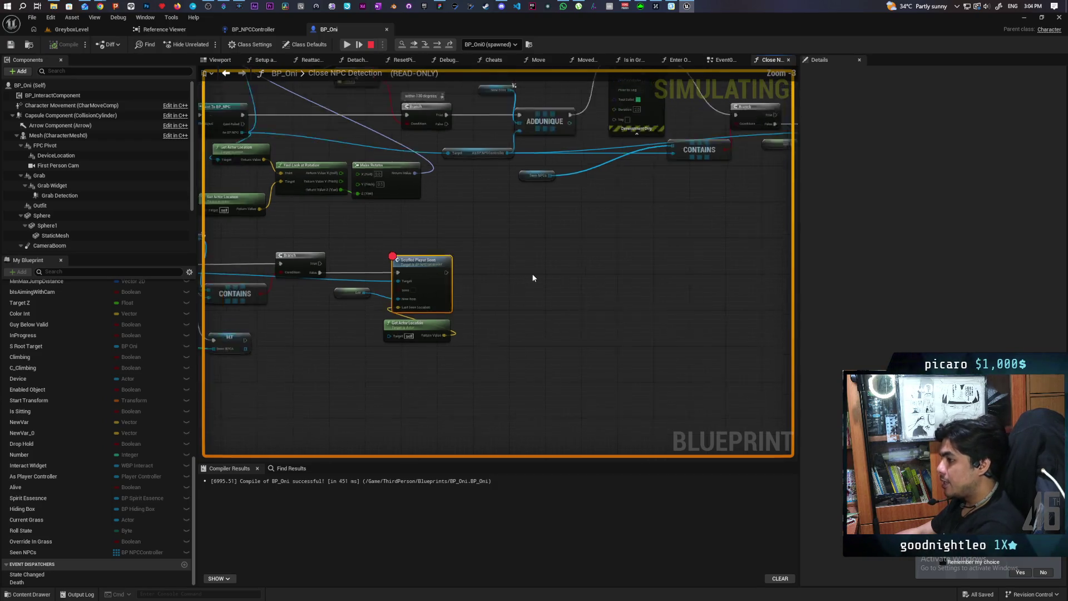
pyautogui.click(413, 46)
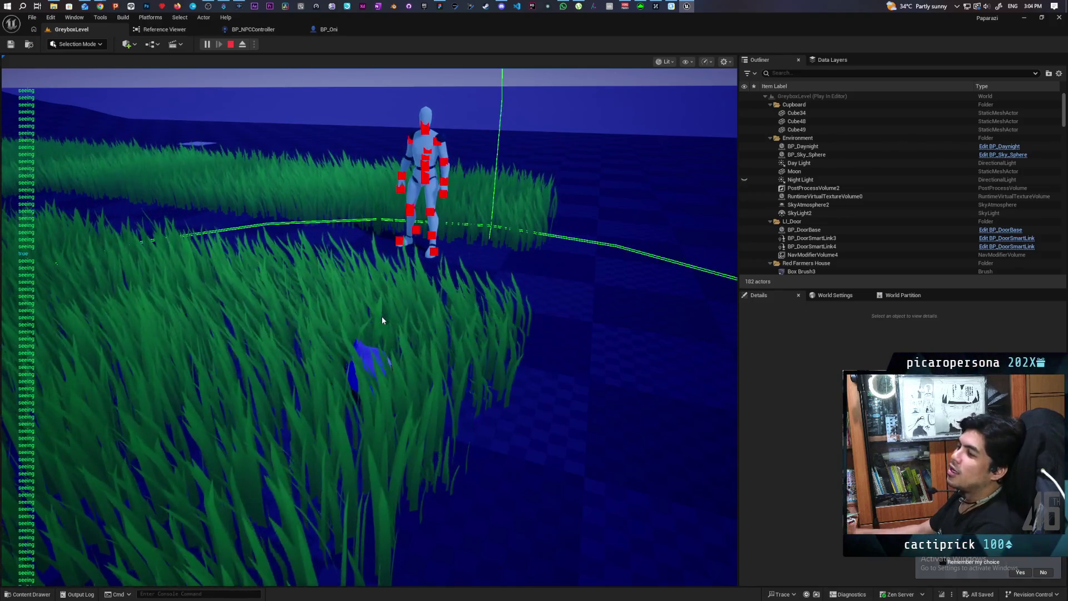
pyautogui.press('Escape')
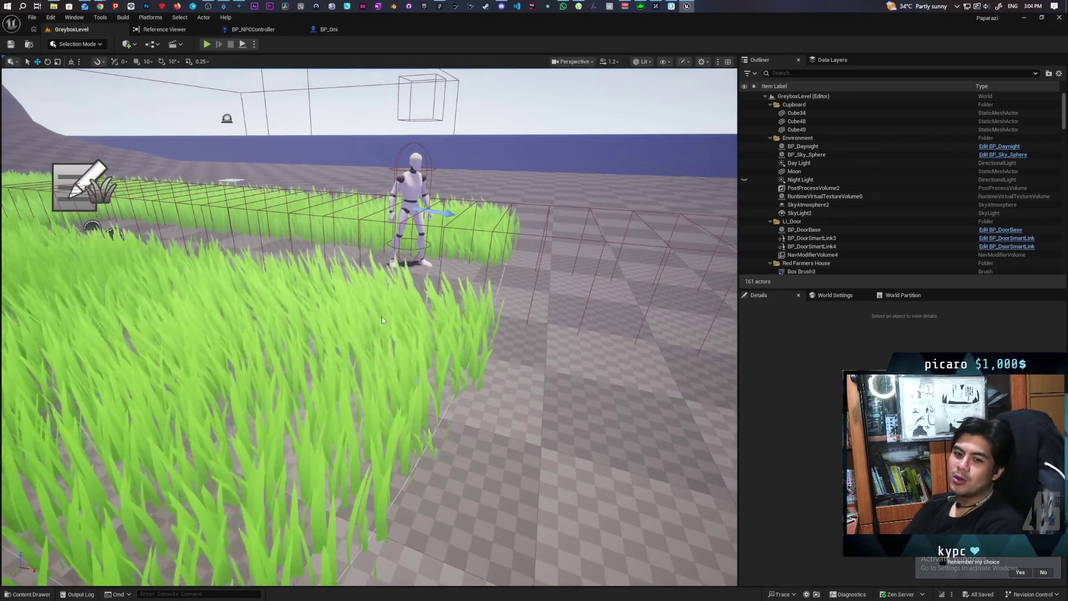
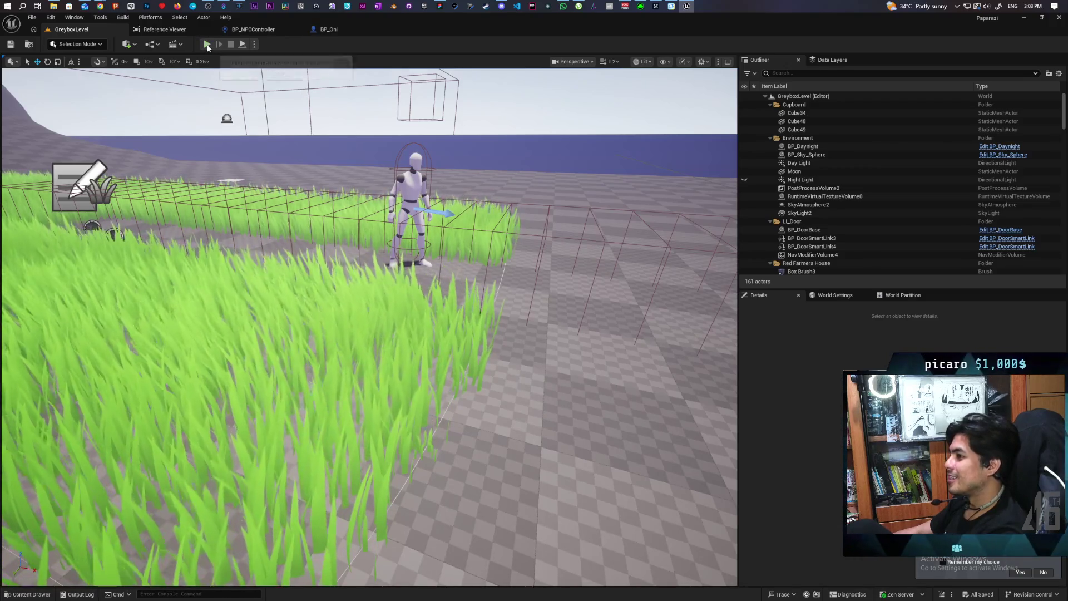
# Switch to the BP_Oni blueprint tab and inspect its two Scuffed Player Seen call nodes.
pyautogui.click(339, 32)
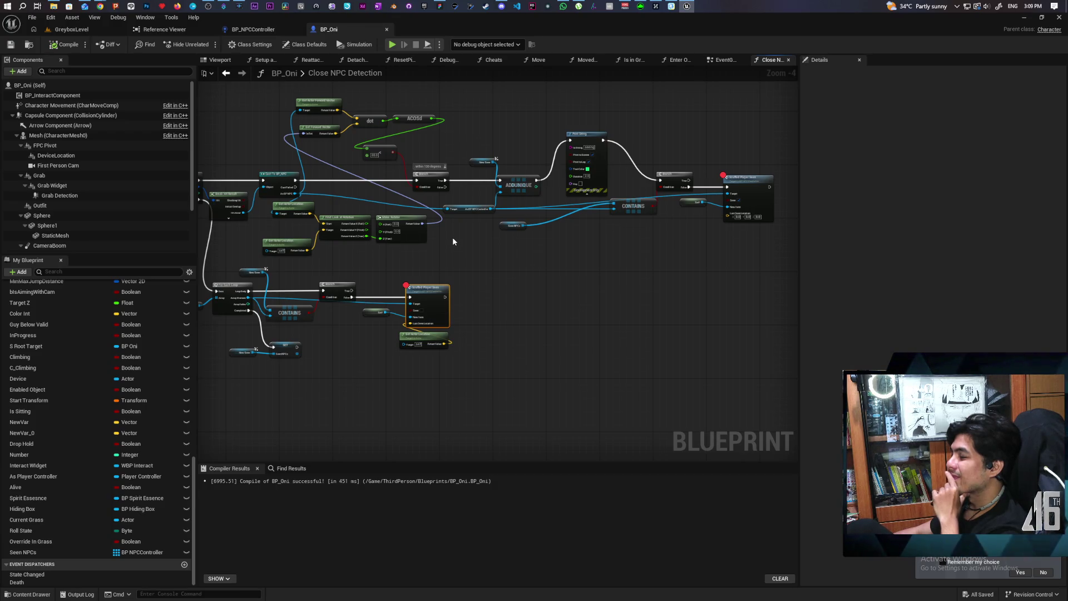
pyautogui.click(748, 207)
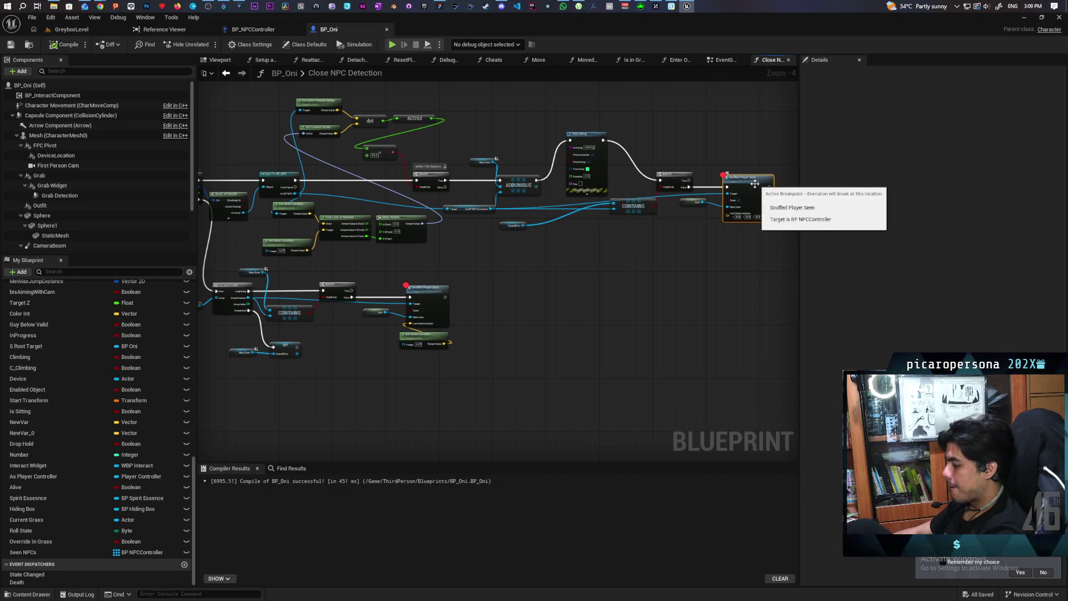
pyautogui.click(431, 295)
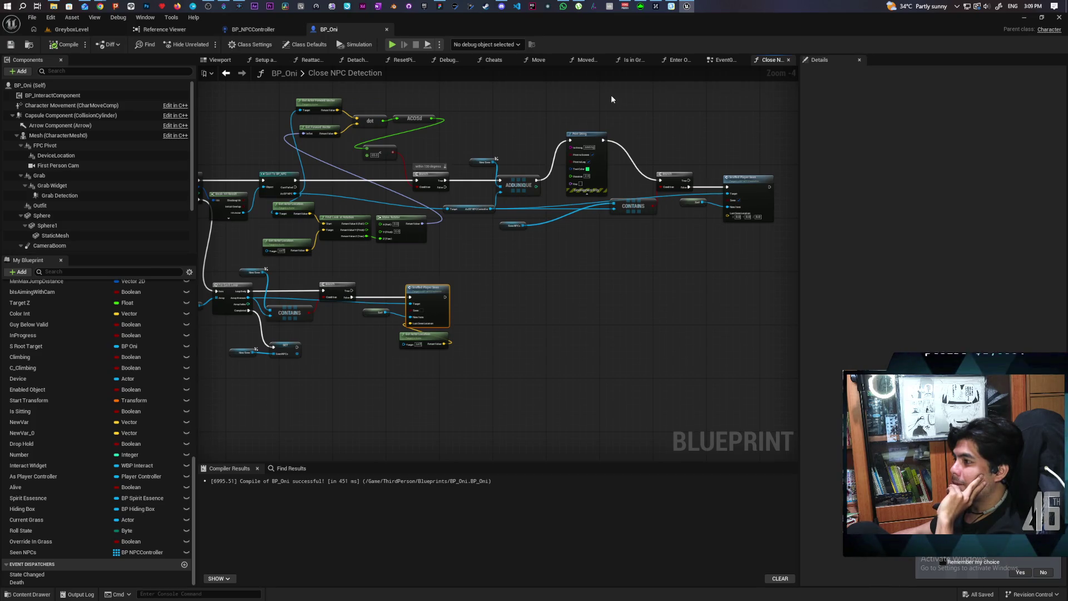
pyautogui.scroll(-3, 476, 145)
pyautogui.scroll(1, 473, 142)
pyautogui.moveTo(472, 141)
pyautogui.mouseDown()
pyautogui.moveTo(361, 266)
pyautogui.moveTo(358, 200)
pyautogui.moveTo(341, 174)
pyautogui.moveTo(367, 206)
pyautogui.moveTo(362, 193)
pyautogui.mouseUp()
pyautogui.scroll(3, 361, 266)
pyautogui.scroll(-2, 361, 266)
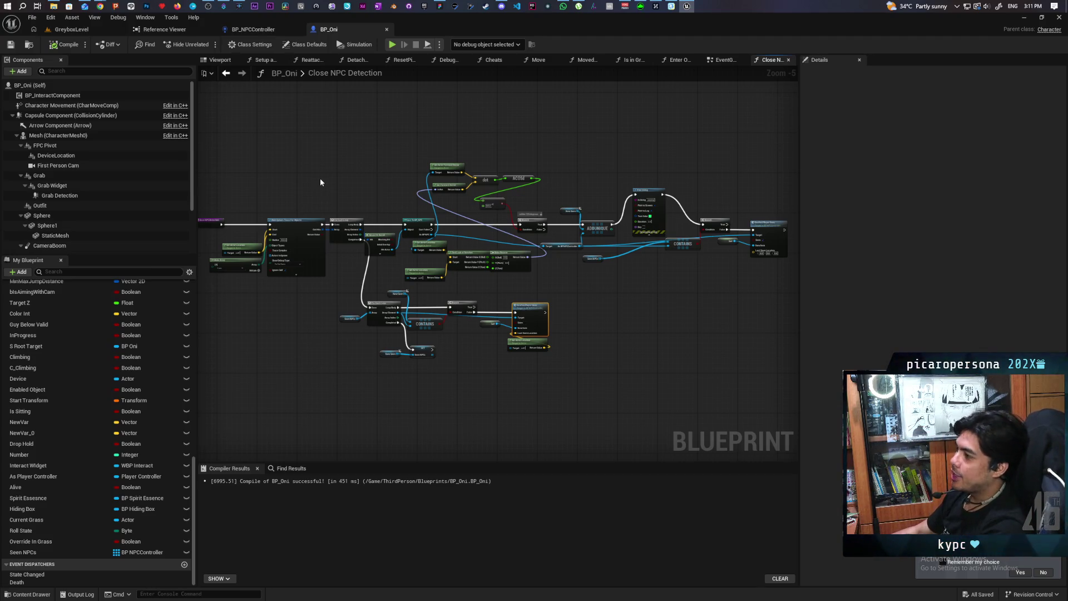
# Pan to the Close NPC Detection entry node and drag it further left.
pyautogui.scroll(3, 435, 165)
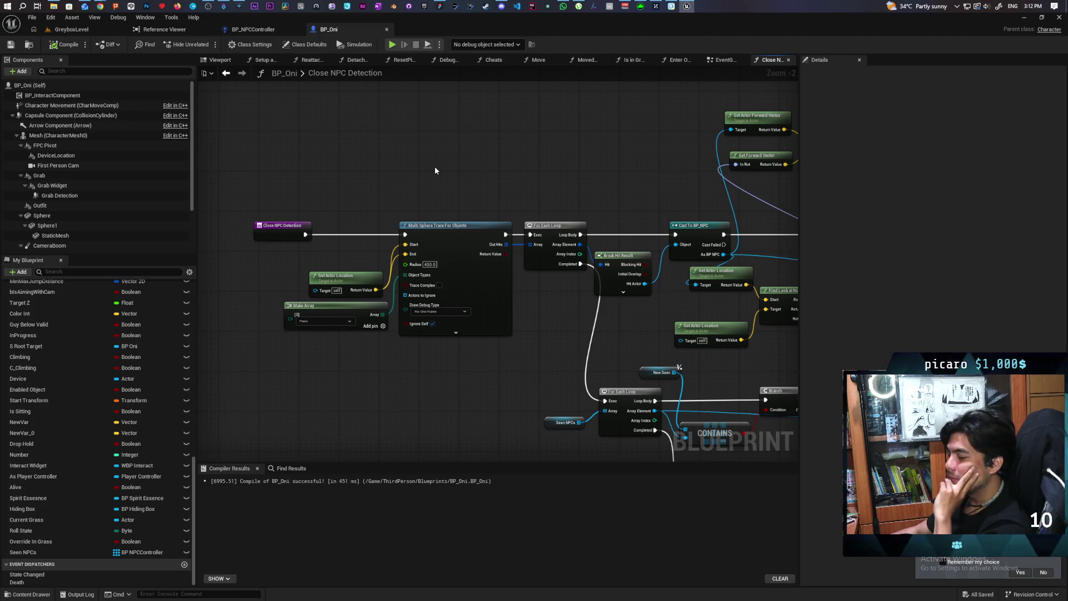
pyautogui.scroll(-4, 435, 167)
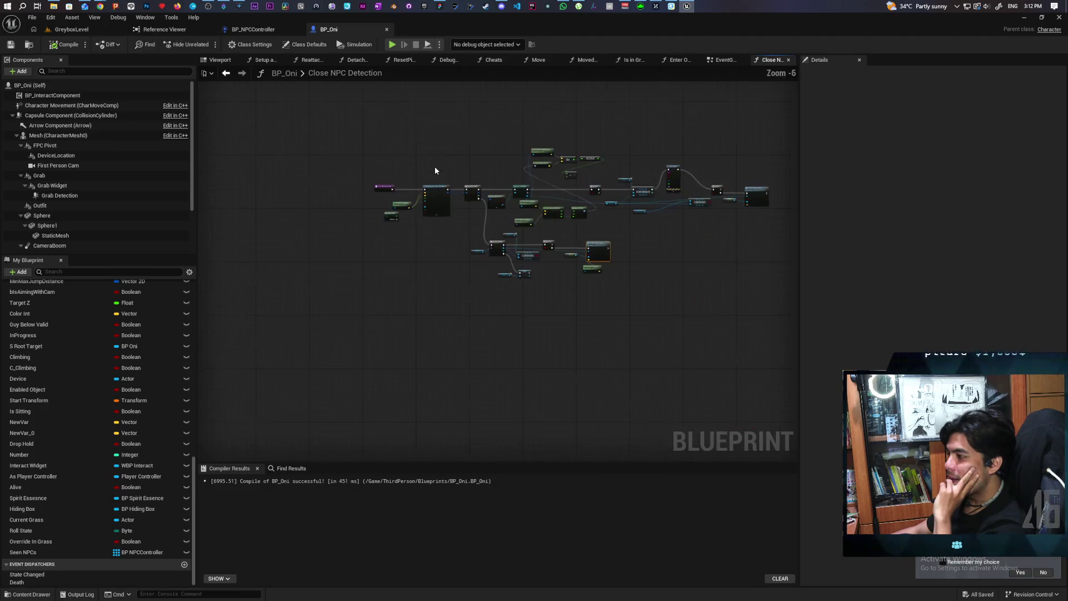
pyautogui.scroll(4, 435, 167)
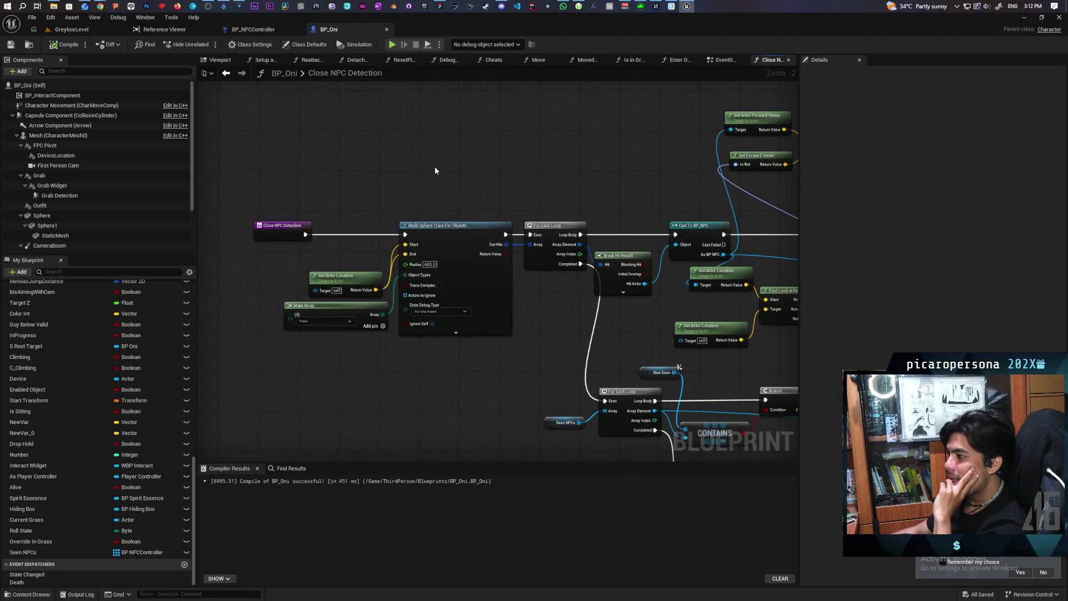
pyautogui.moveTo(434, 170)
pyautogui.mouseDown()
pyautogui.moveTo(484, 233)
pyautogui.moveTo(519, 212)
pyautogui.moveTo(537, 128)
pyautogui.mouseUp()
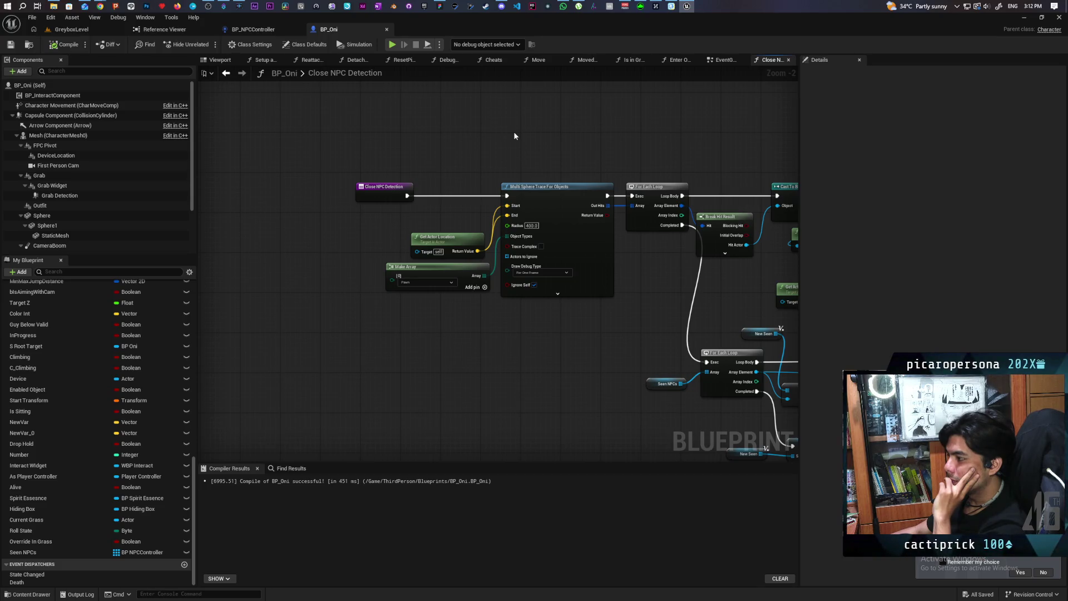
pyautogui.moveTo(491, 154); pyautogui.dragTo(589, 195)
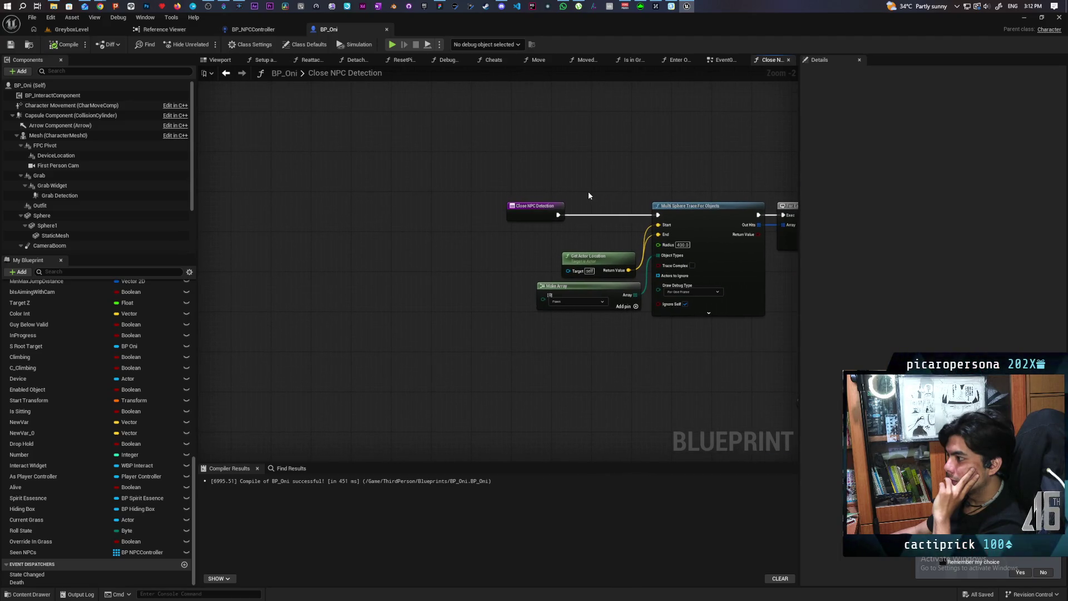
pyautogui.moveTo(528, 217); pyautogui.dragTo(352, 211)
pyautogui.click(453, 193)
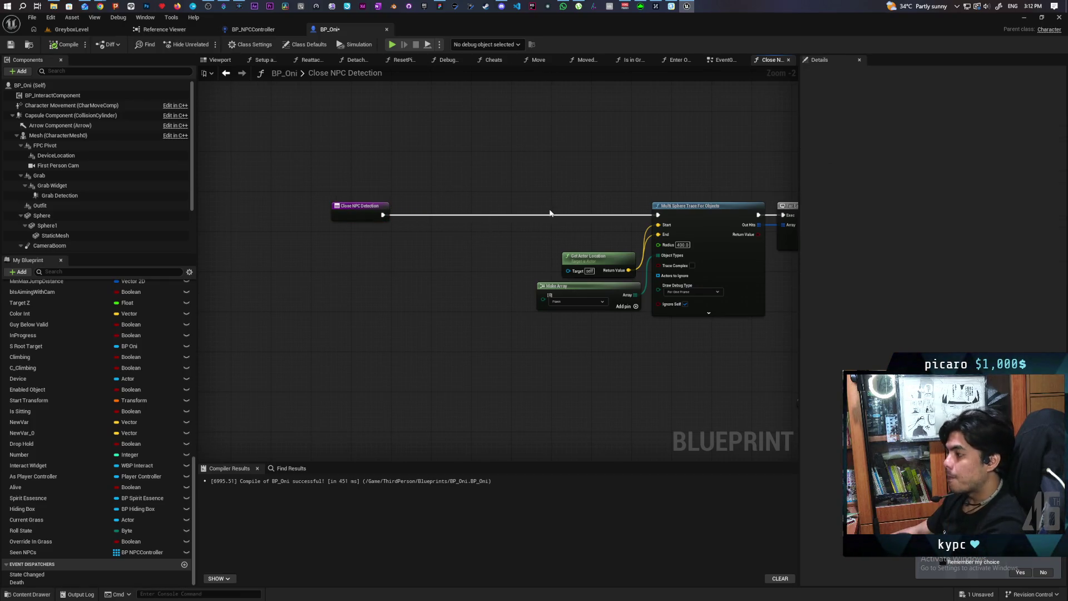
# Review the graph's loop and Cast To BP_NPC nodes.
pyautogui.moveTo(585, 177); pyautogui.dragTo(441, 174)
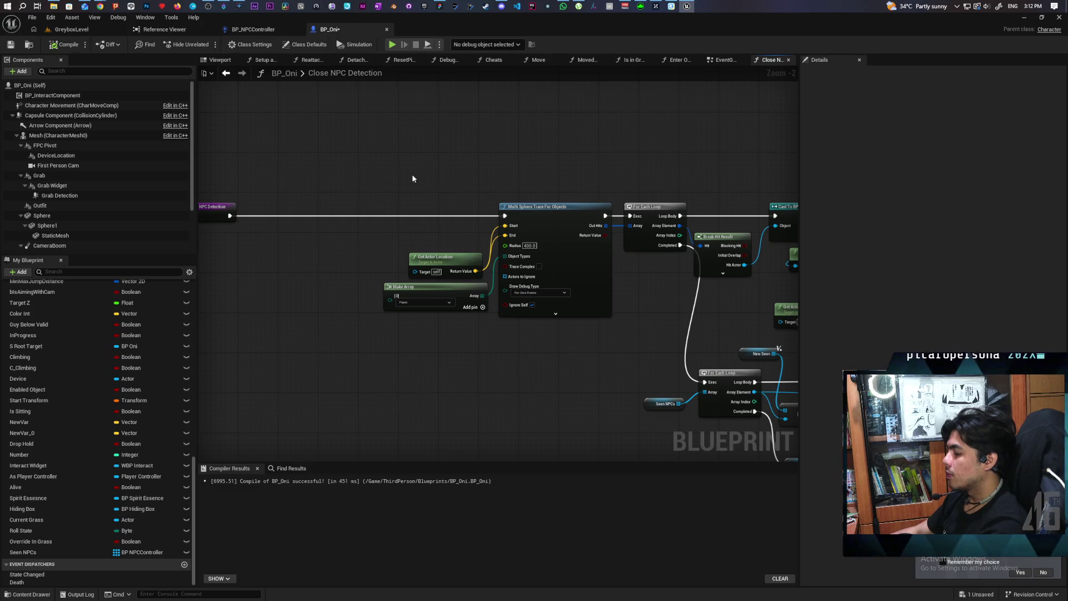
pyautogui.moveTo(612, 165)
pyautogui.mouseDown()
pyautogui.moveTo(519, 228)
pyautogui.moveTo(546, 186)
pyautogui.moveTo(434, 221)
pyautogui.mouseUp()
pyautogui.scroll(-2, 434, 205)
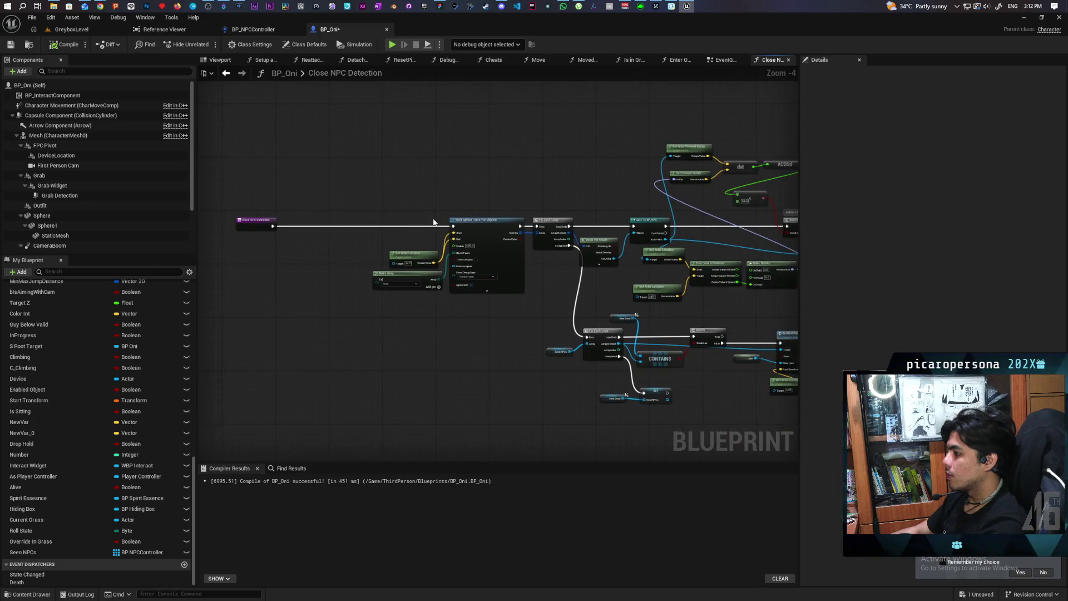
pyautogui.scroll(2, 434, 221)
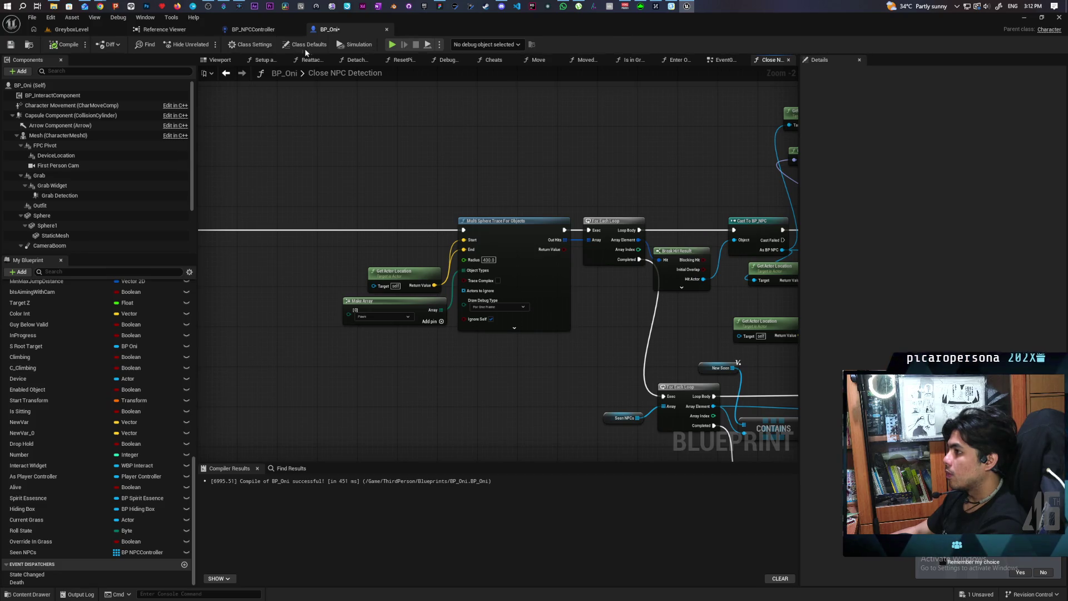
# Glance at the BP_NPCController Perception graph and the Greybox level, then return to BP_Oni.
pyautogui.click(262, 31)
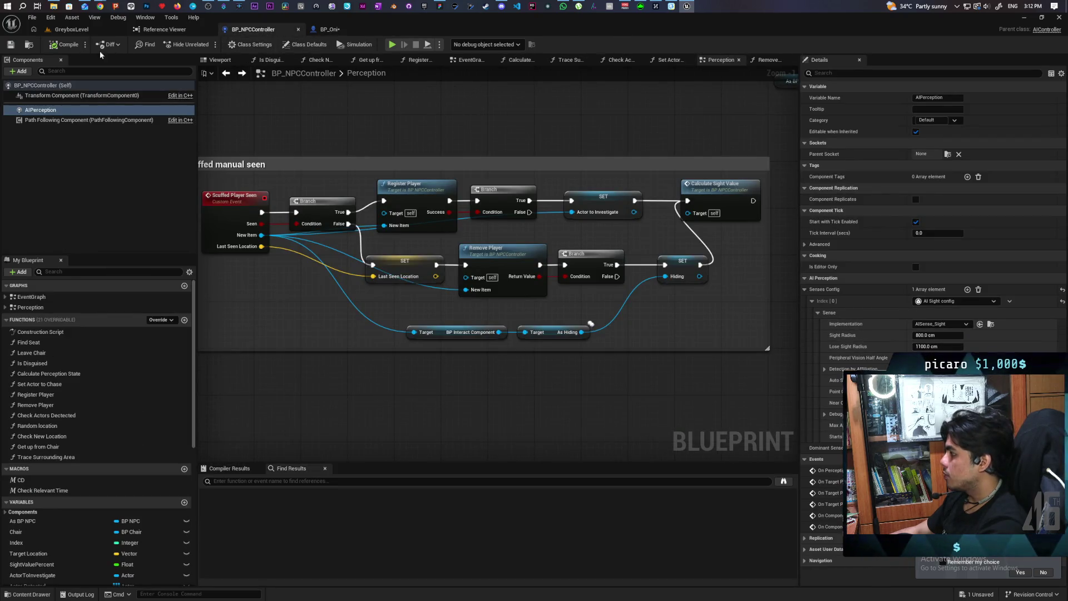
pyautogui.click(54, 18)
pyautogui.click(416, 32)
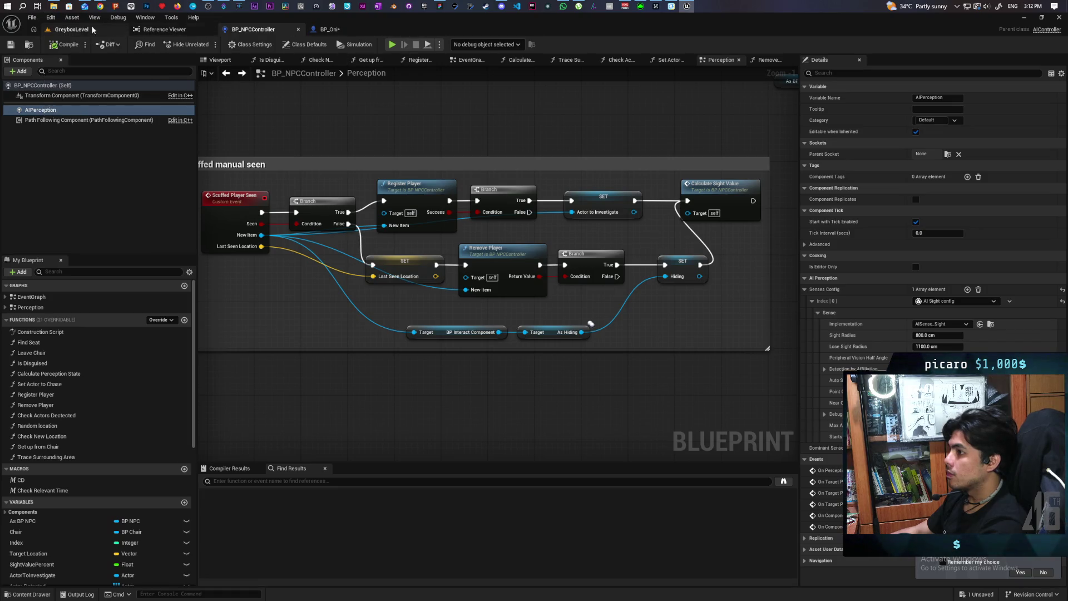
pyautogui.click(71, 29)
pyautogui.click(329, 29)
pyautogui.scroll(-2, 429, 175)
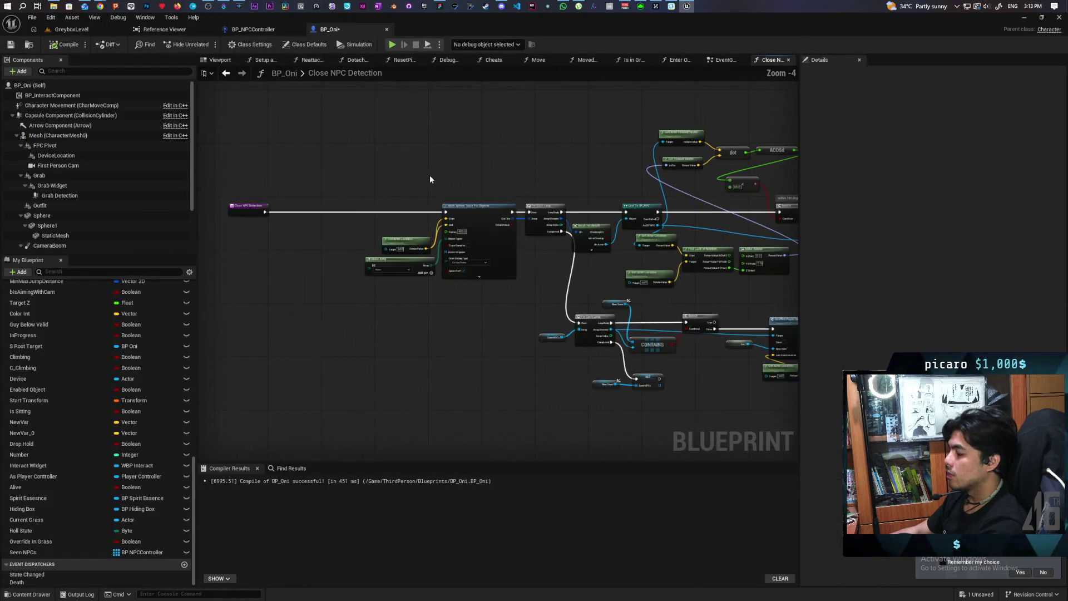
# Copy and paste the sphere-trace, Get Actor Location, Make Array and For Each Loop nodes.
pyautogui.moveTo(334, 202); pyautogui.dragTo(449, 302)
pyautogui.keyDown('ctrl'); pyautogui.click(502, 218); pyautogui.keyUp('ctrl')
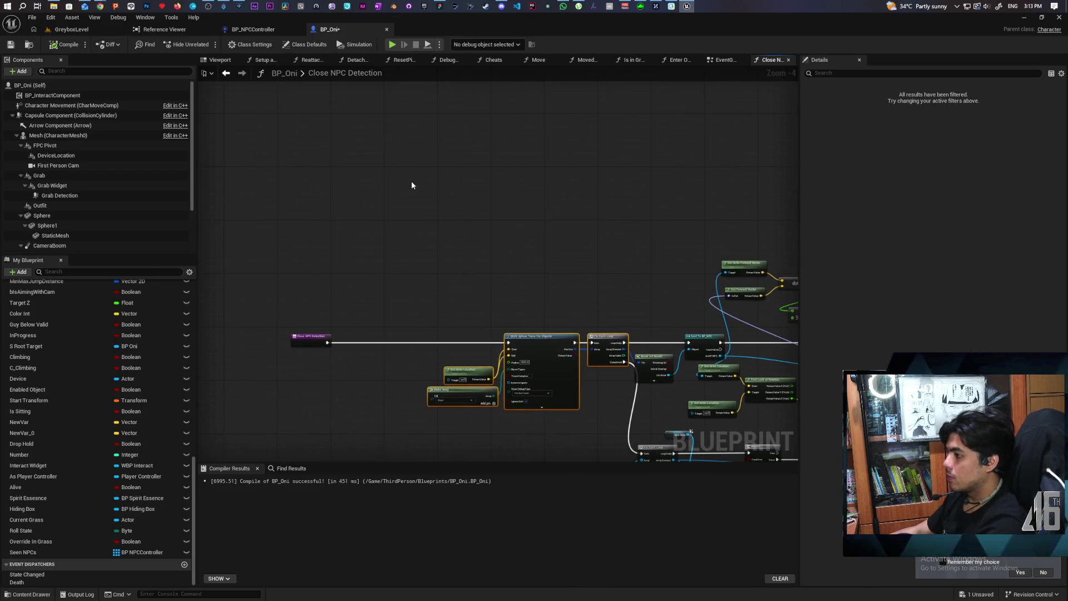
pyautogui.hotkey('ctrl', 'c')
pyautogui.hotkey('ctrl', 'v')
pyautogui.scroll(2, 350, 317)
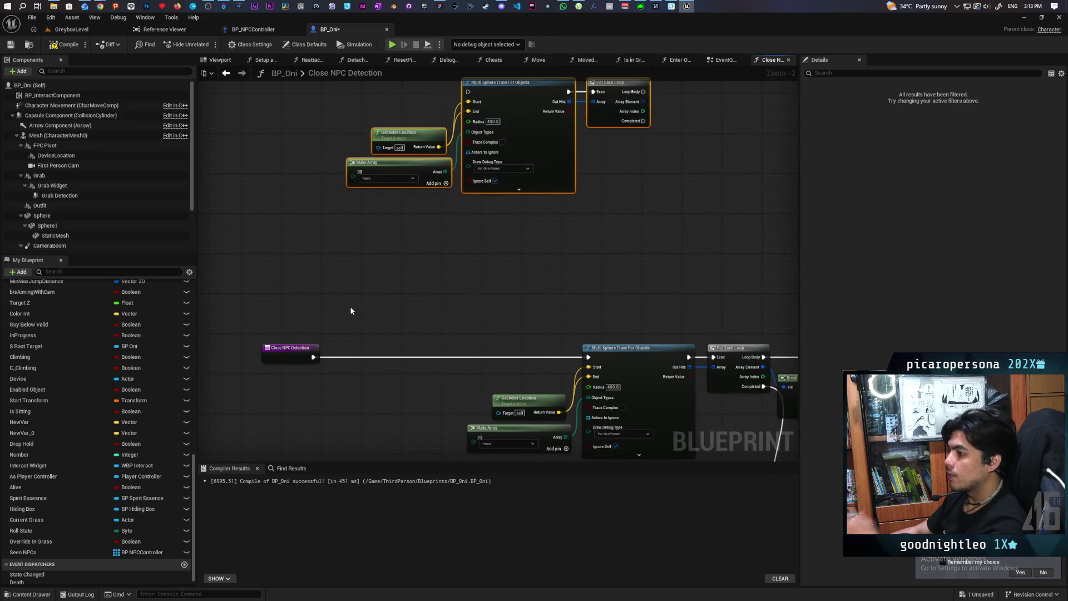
pyautogui.scroll(-2, 350, 311)
pyautogui.moveTo(352, 310)
pyautogui.mouseDown()
pyautogui.moveTo(322, 345)
pyautogui.moveTo(295, 303)
pyautogui.moveTo(215, 282)
pyautogui.moveTo(273, 257)
pyautogui.moveTo(250, 189)
pyautogui.moveTo(408, 159)
pyautogui.moveTo(468, 293)
pyautogui.moveTo(531, 270)
pyautogui.mouseUp()
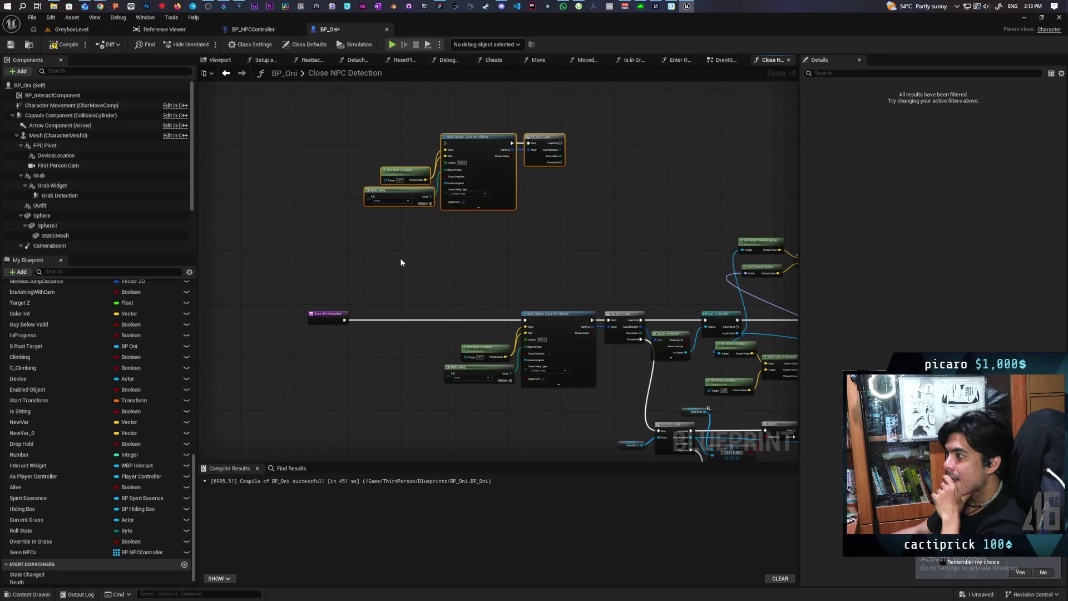
pyautogui.scroll(1, 401, 262)
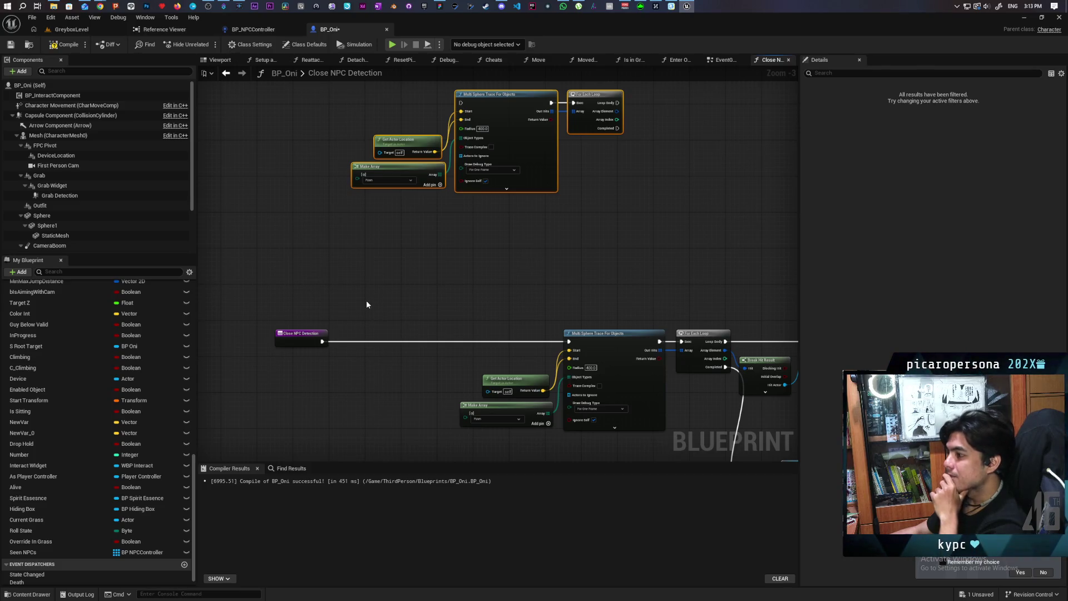
pyautogui.moveTo(451, 276); pyautogui.dragTo(407, 308)
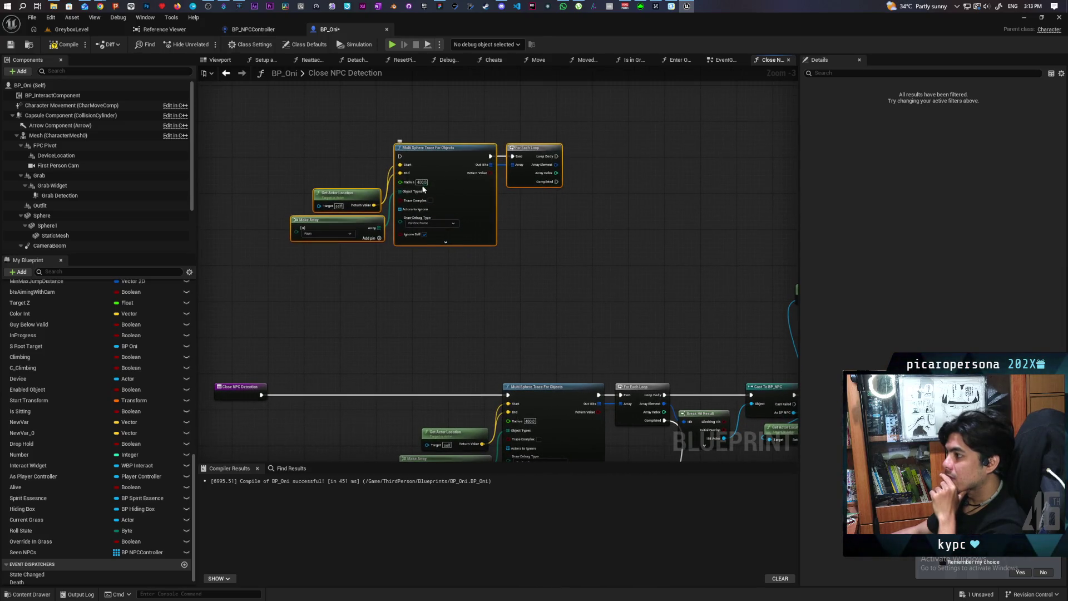
# Set the duplicated trace's Radius to 800, then compile and save BP_Oni.
pyautogui.write('800')
pyautogui.press('Return')
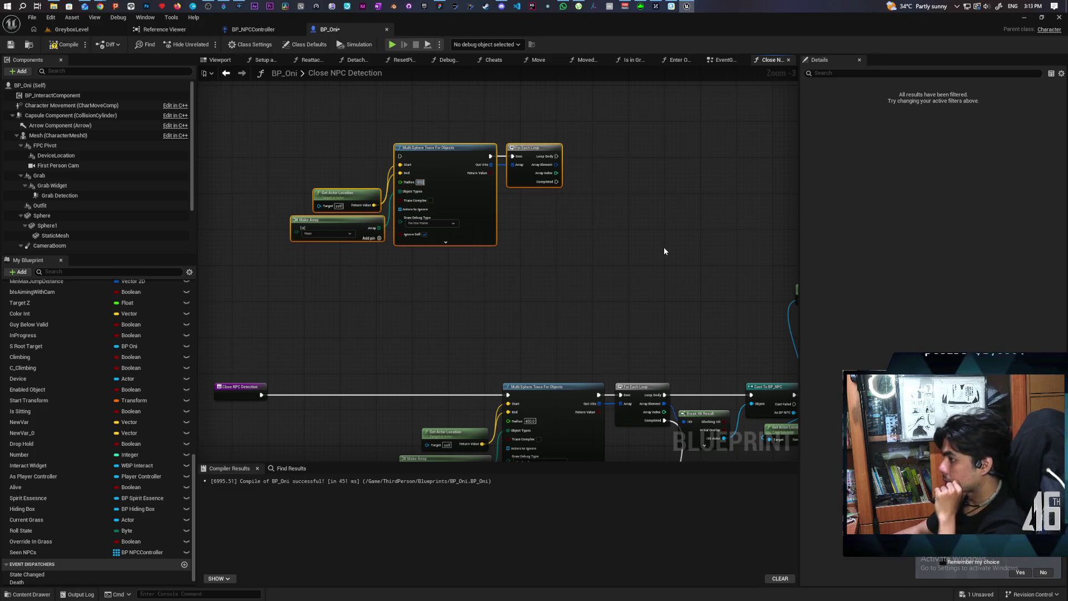
pyautogui.click(663, 247)
pyautogui.click(64, 45)
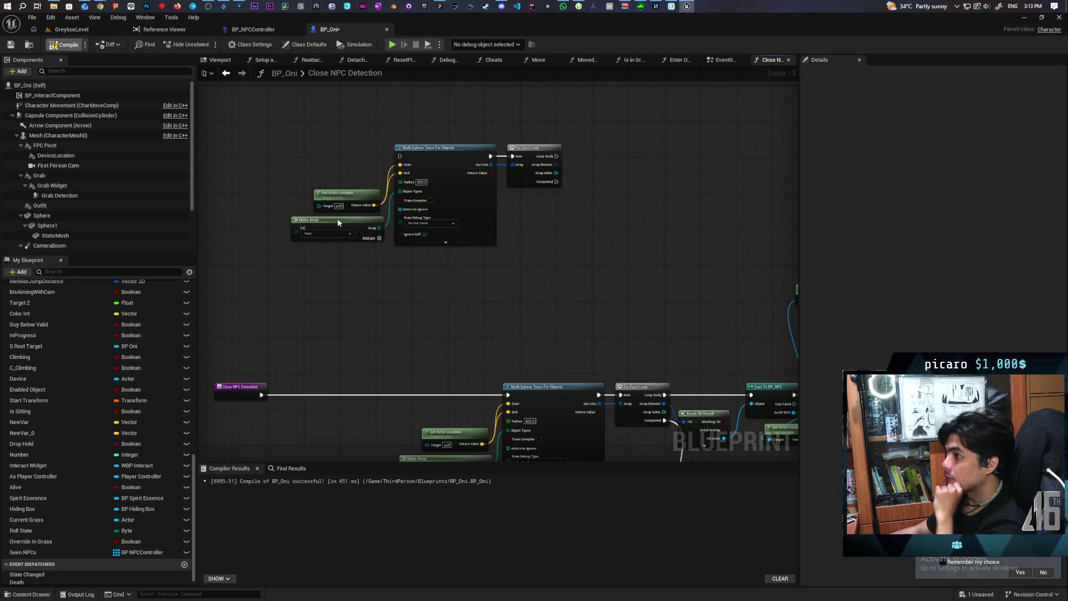
pyautogui.hotkey('ctrl', 's')
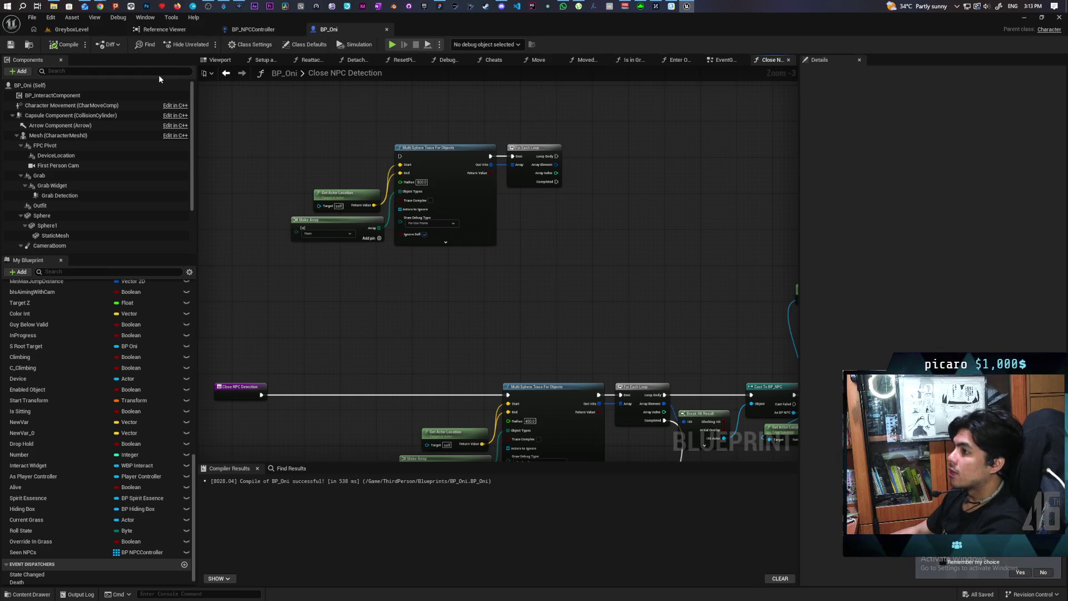
# Search Project Settings for 'perception' and review the perception system class without changing it.
pyautogui.click(50, 17)
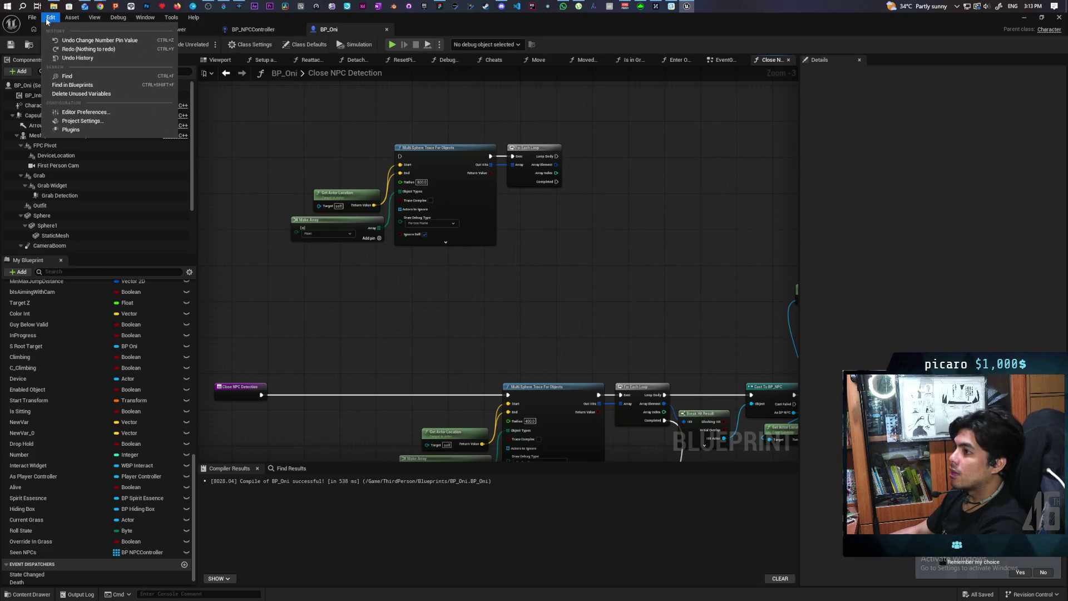
pyautogui.click(67, 120)
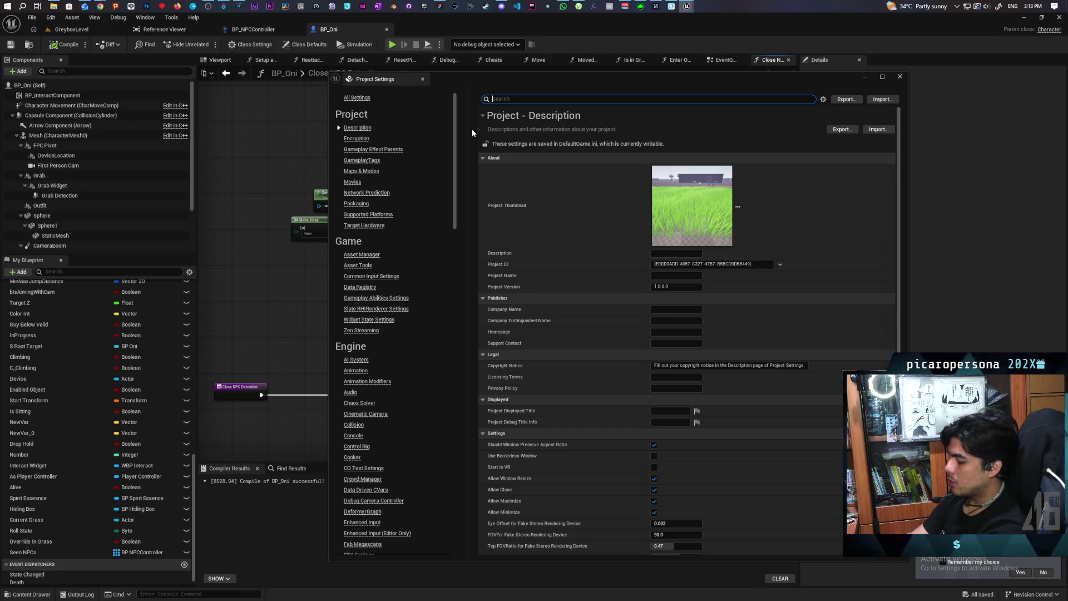
pyautogui.write('aperception')
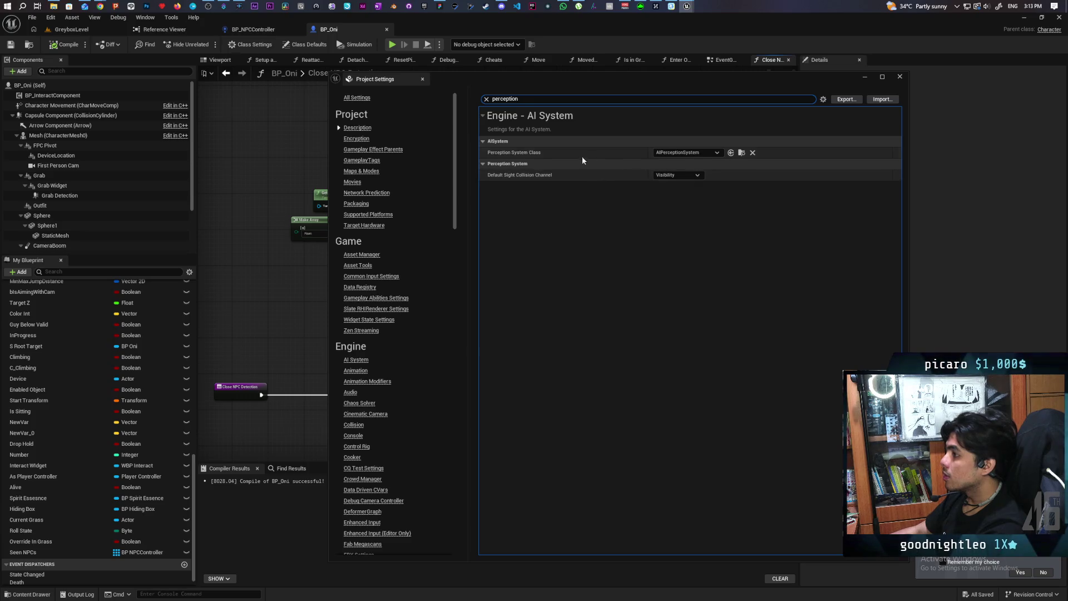
pyautogui.click(709, 152)
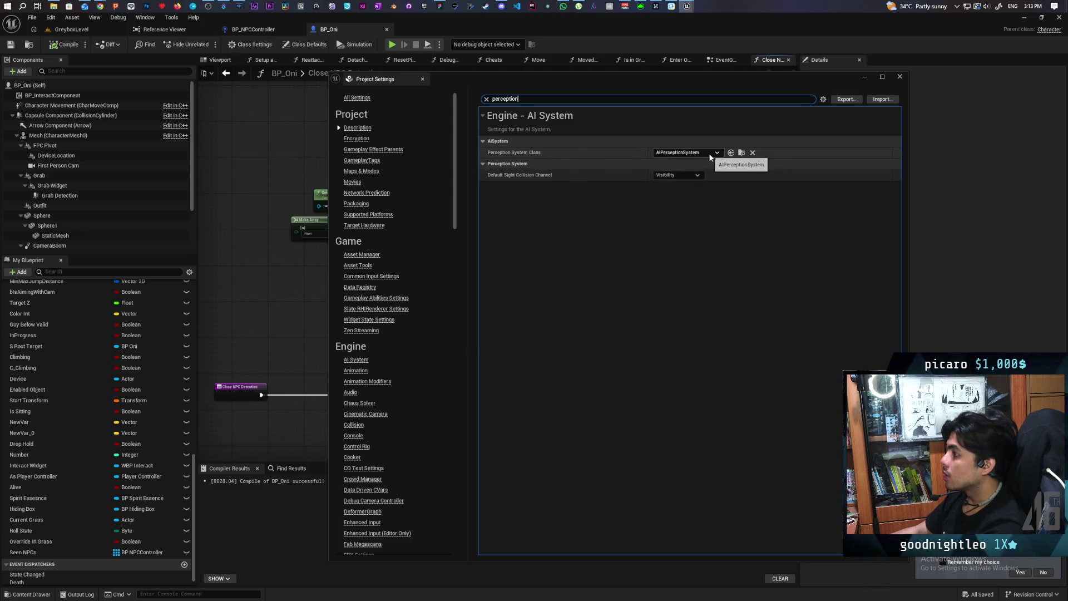
pyautogui.click(541, 222)
pyautogui.moveTo(510, 156)
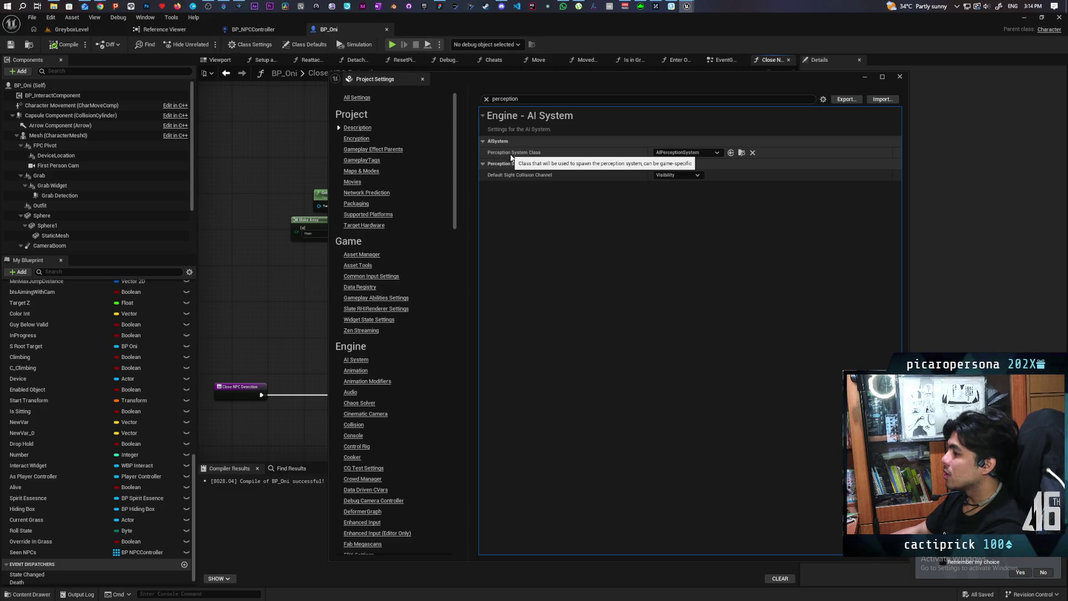
# Leave the sight collision channel at Visibility and close Project Settings.
pyautogui.click(696, 176)
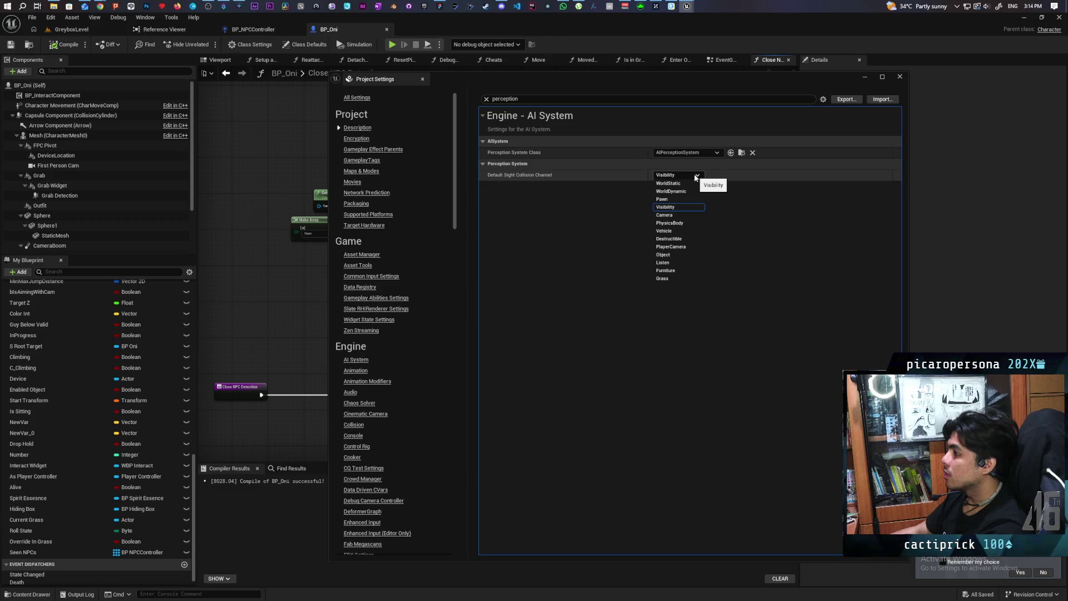
pyautogui.click(803, 219)
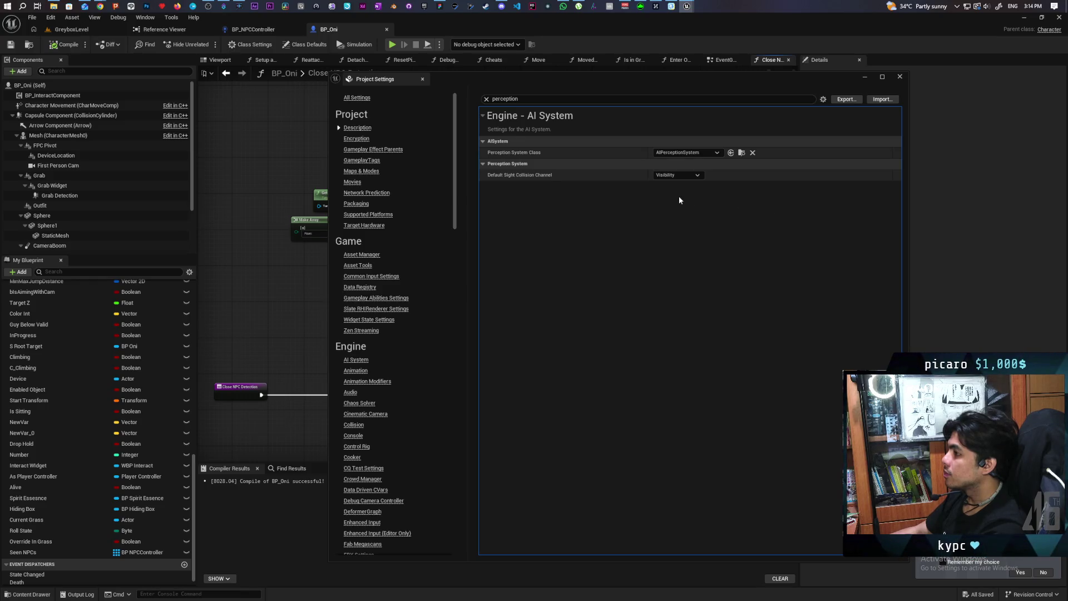
pyautogui.moveTo(101, 7)
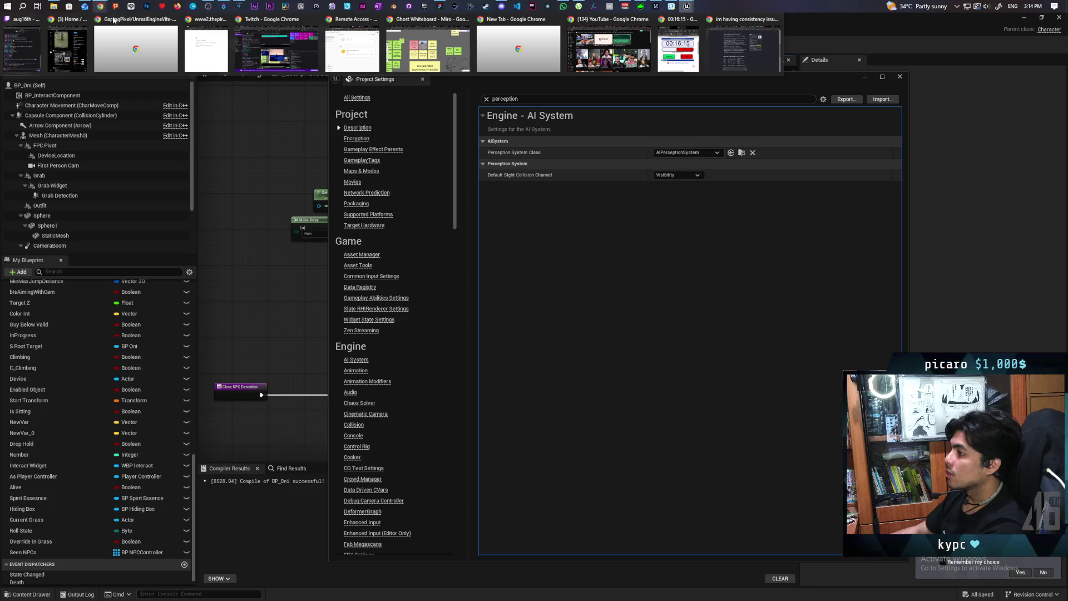
pyautogui.click(899, 77)
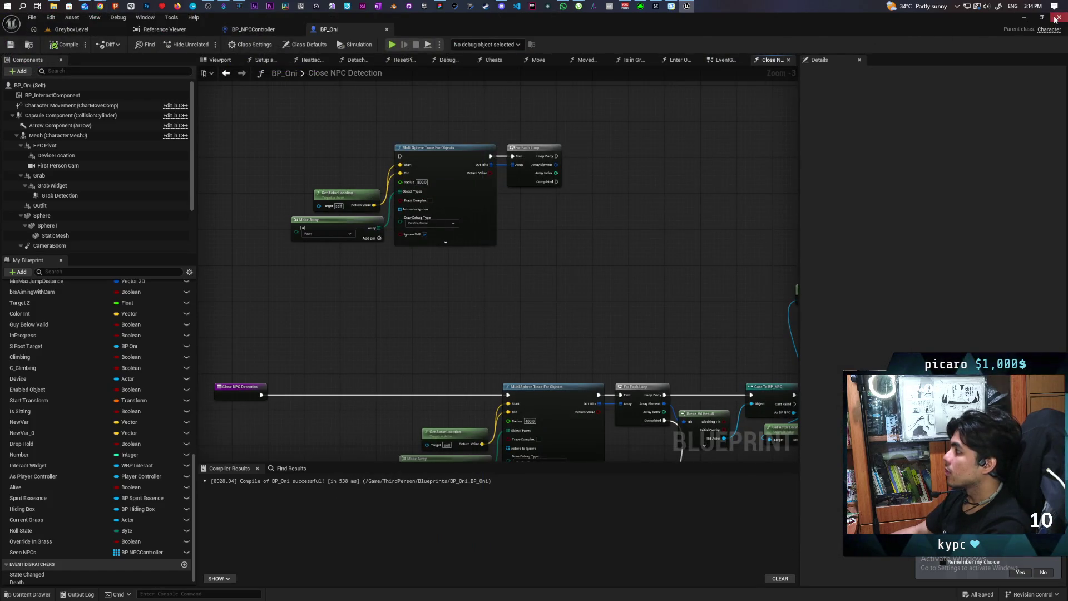
# Switch to the Miro Ghost Whiteboard, then over to GitHub Desktop's changed files.
pyautogui.hotkey('alt', 'Tab')
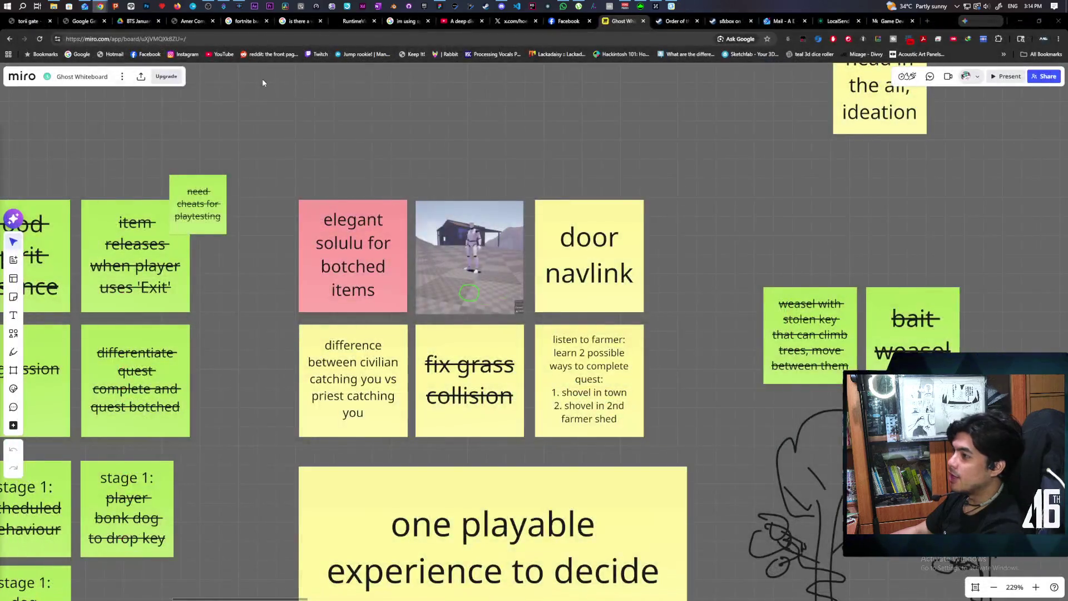
pyautogui.moveTo(100, 5)
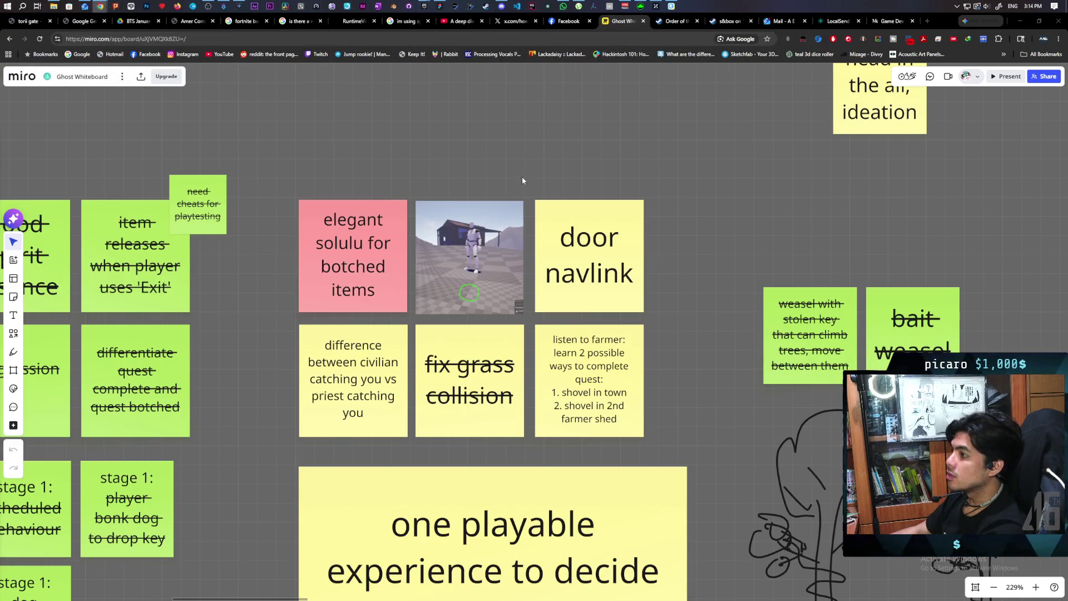
pyautogui.hotkey('alt', 'Tab')
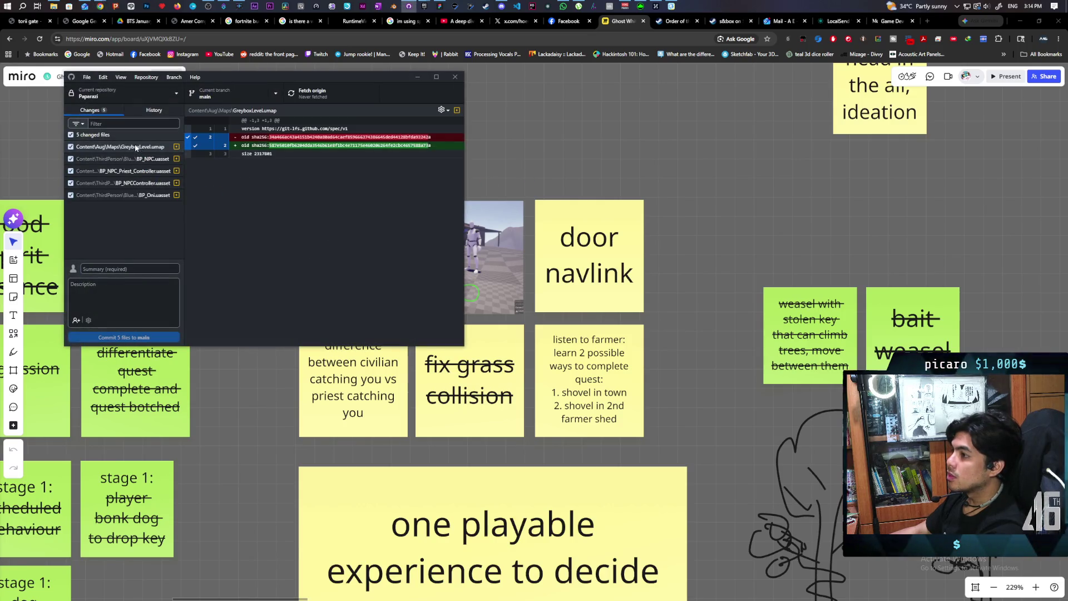
# Reveal BP_NPC.uasset in Explorer and navigate to the Paparazi Config folder's DefaultEngine.ini.
pyautogui.rightClick(108, 159)
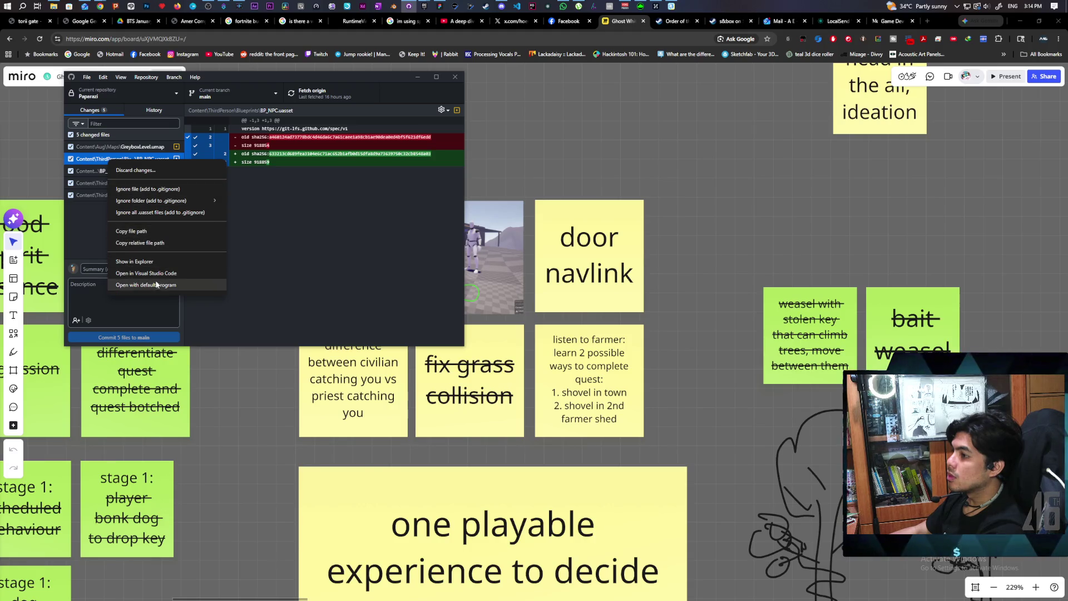
pyautogui.click(208, 257)
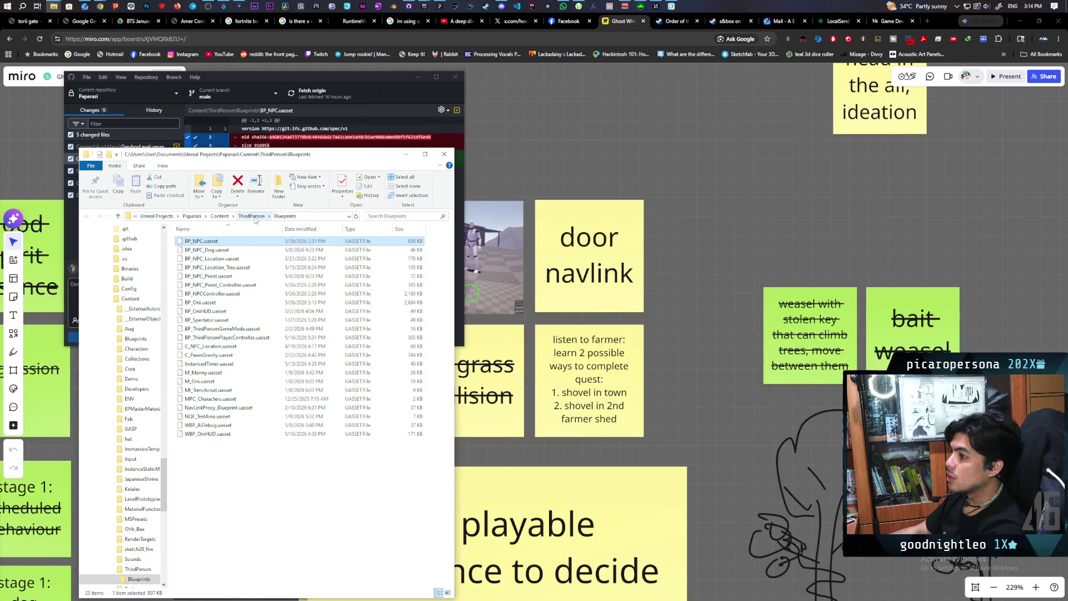
pyautogui.click(192, 216)
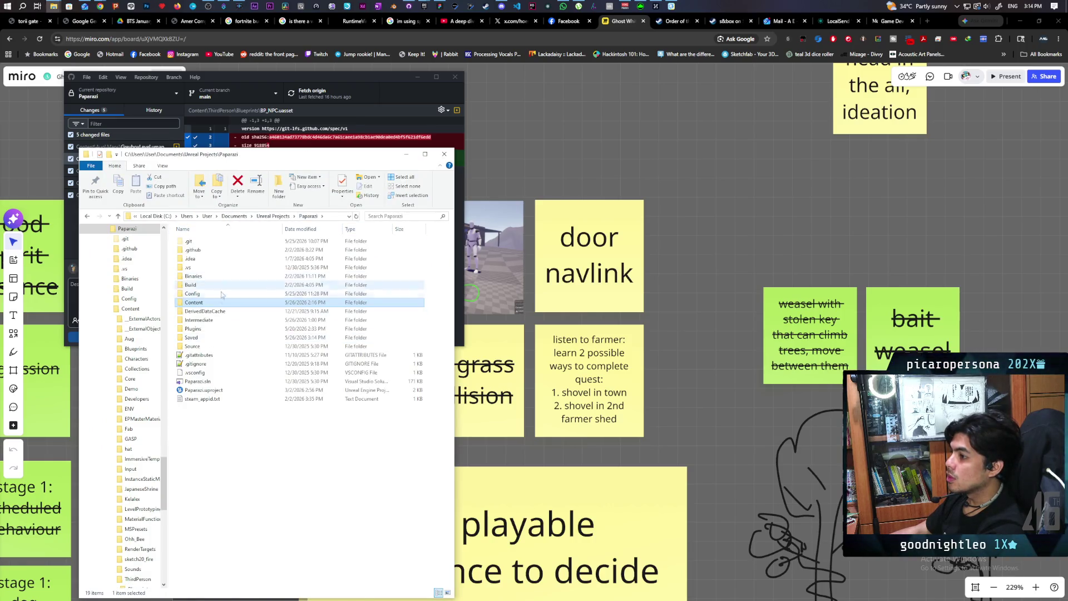
pyautogui.doubleClick(203, 293)
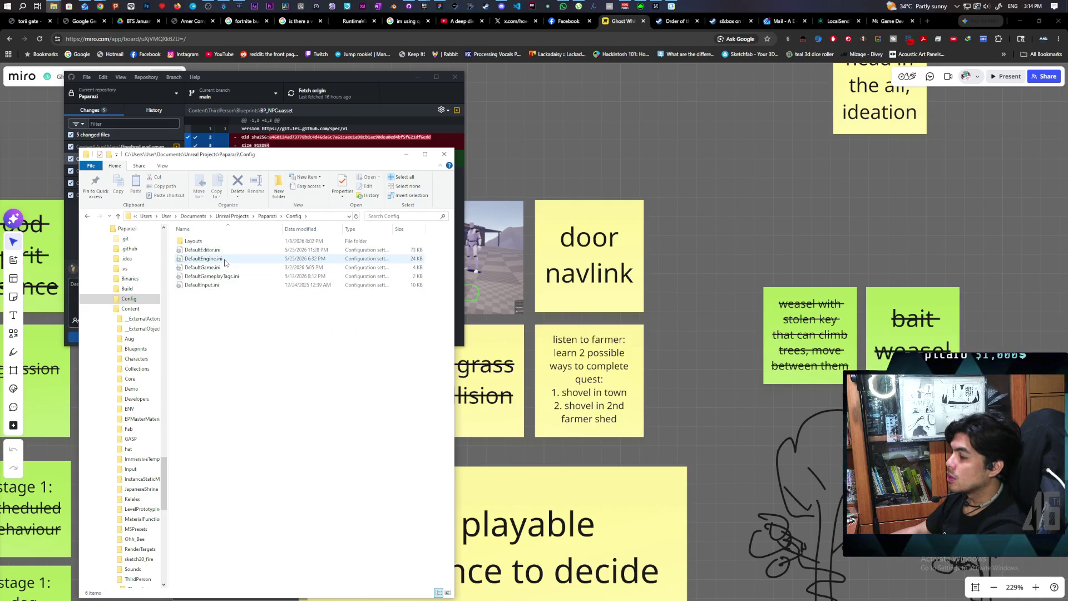
pyautogui.click(224, 262)
pyautogui.moveTo(263, 156); pyautogui.dragTo(398, 125)
# Open DefaultEngine.ini in Notepad++ and place the cursor at the end of line 143.
pyautogui.rightClick(339, 229)
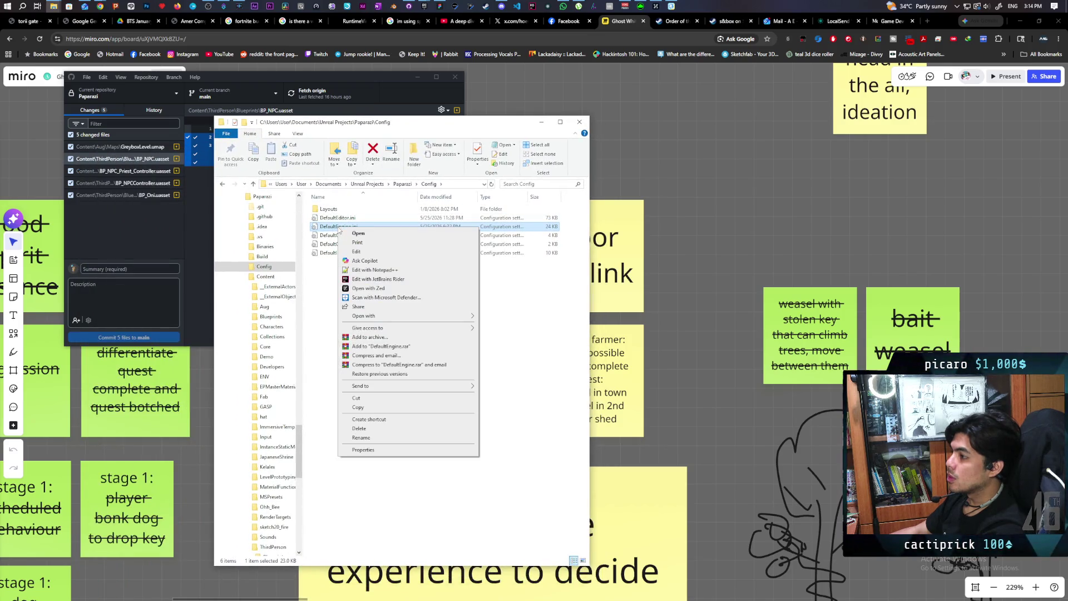
pyautogui.click(383, 271)
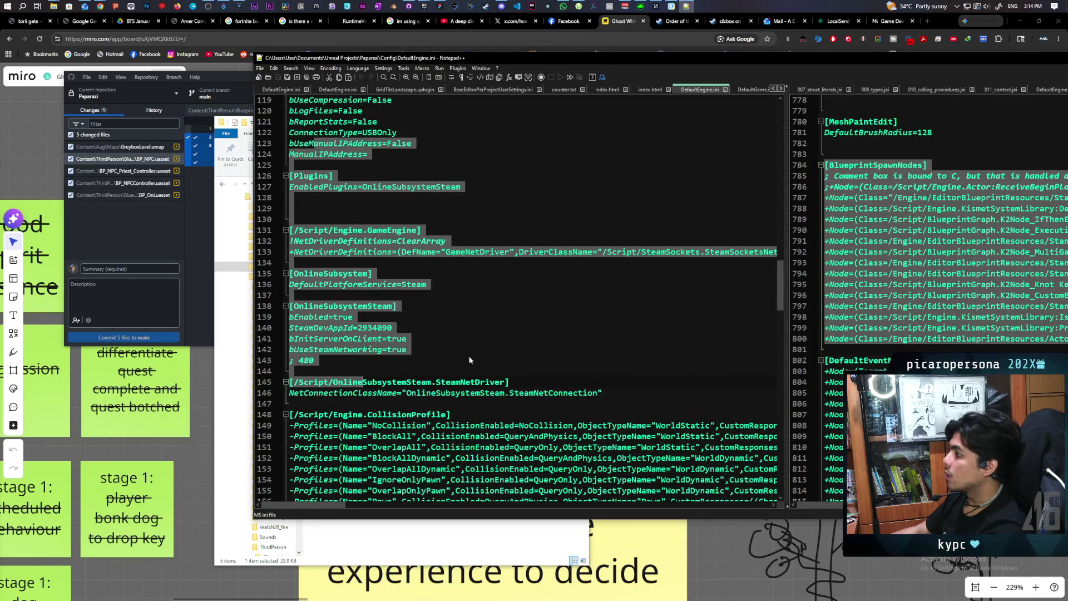
pyautogui.click(437, 359)
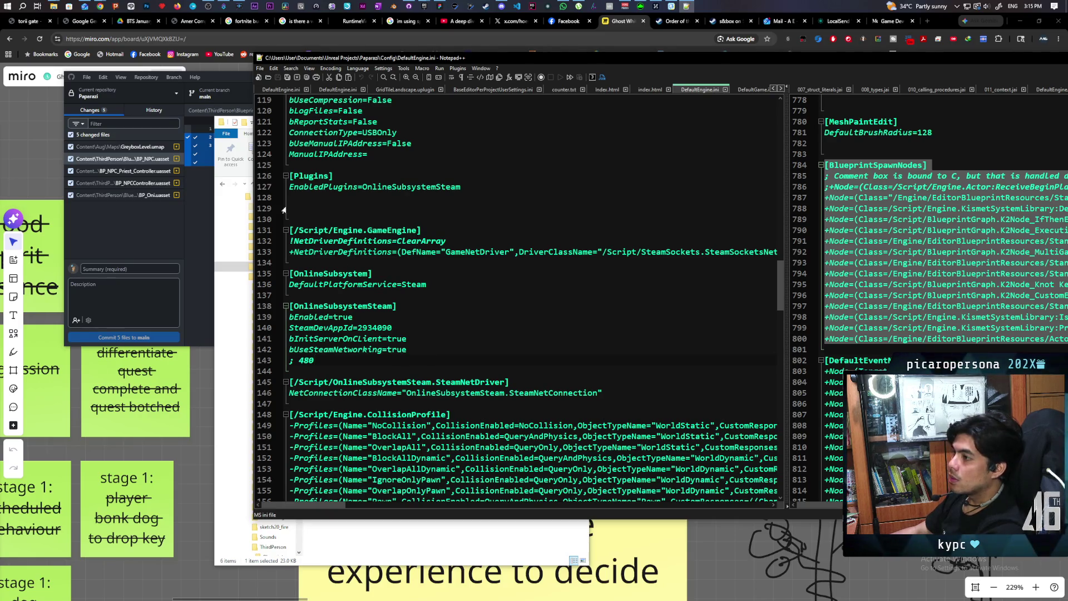
pyautogui.moveTo(103, 6)
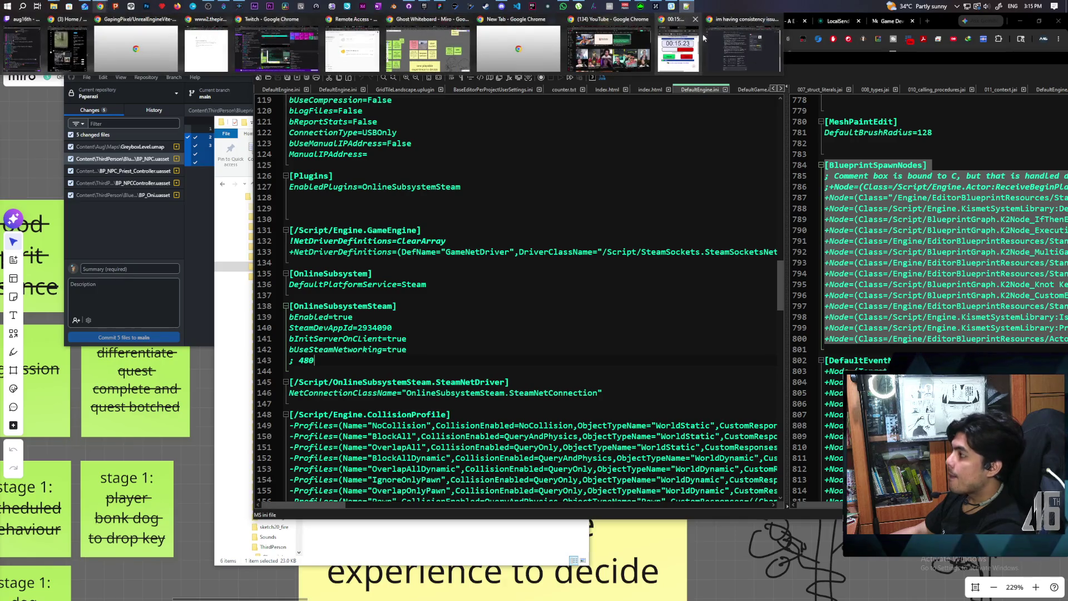
pyautogui.click(760, 41)
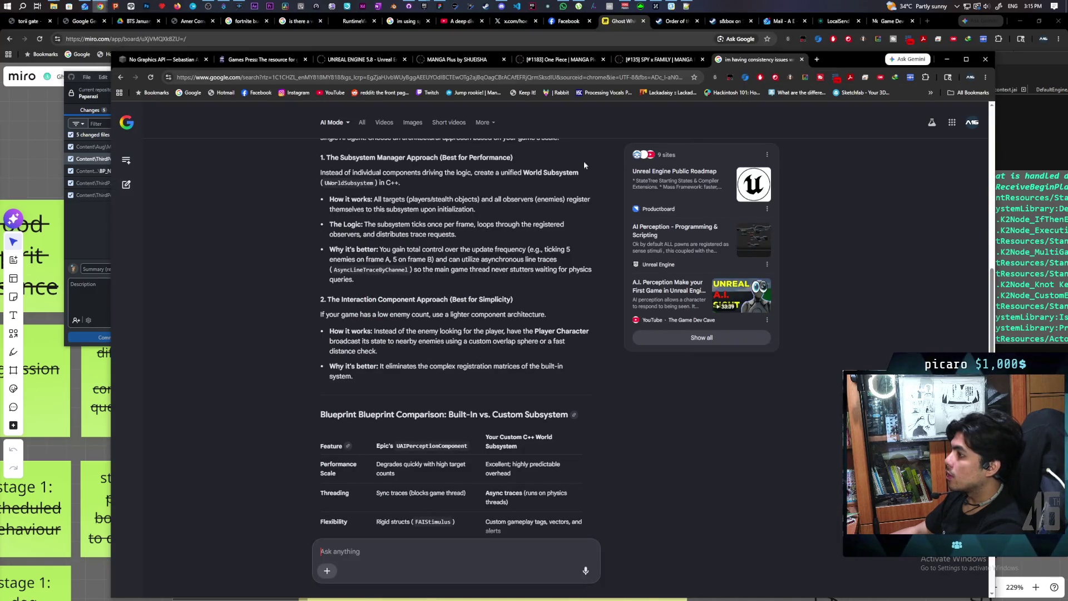
# Ask a new Google AI thread how to stop UE5 automatically adding all pawns to AI perception.
pyautogui.click(126, 160)
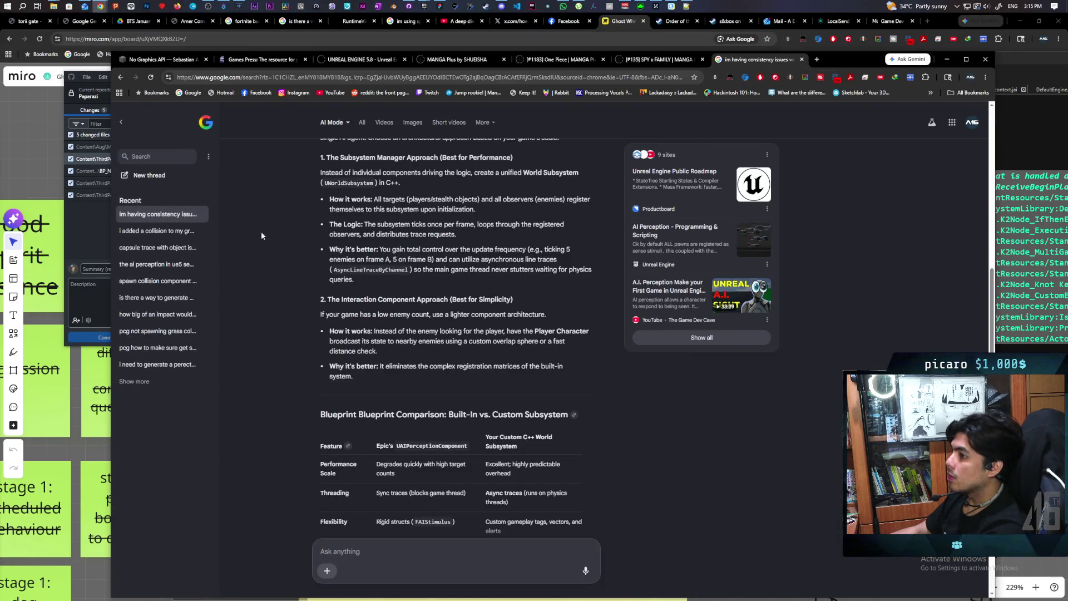
pyautogui.click(159, 176)
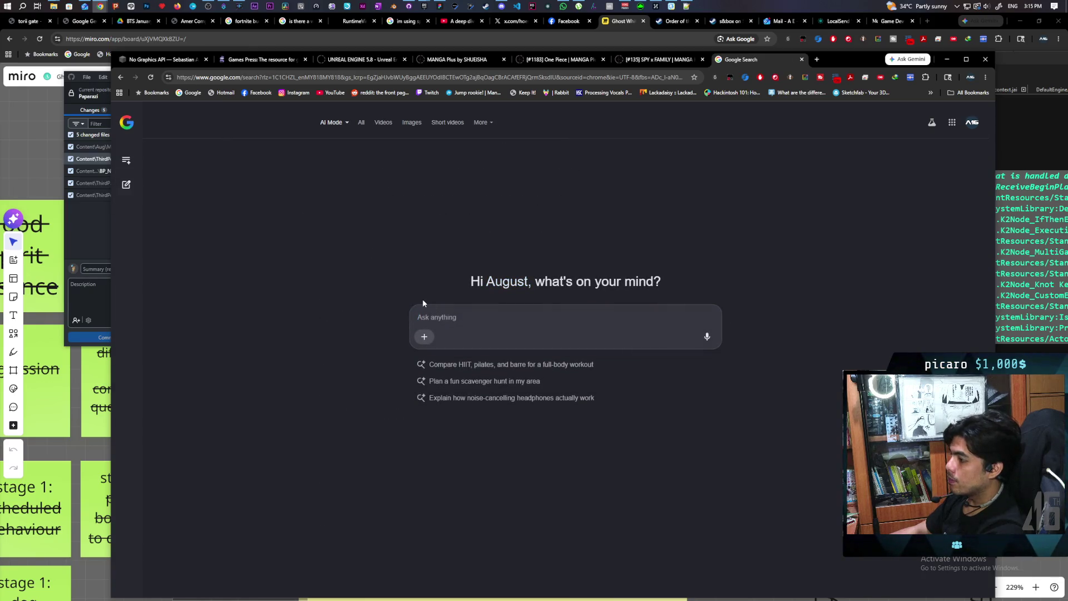
pyautogui.write('i need to disable')
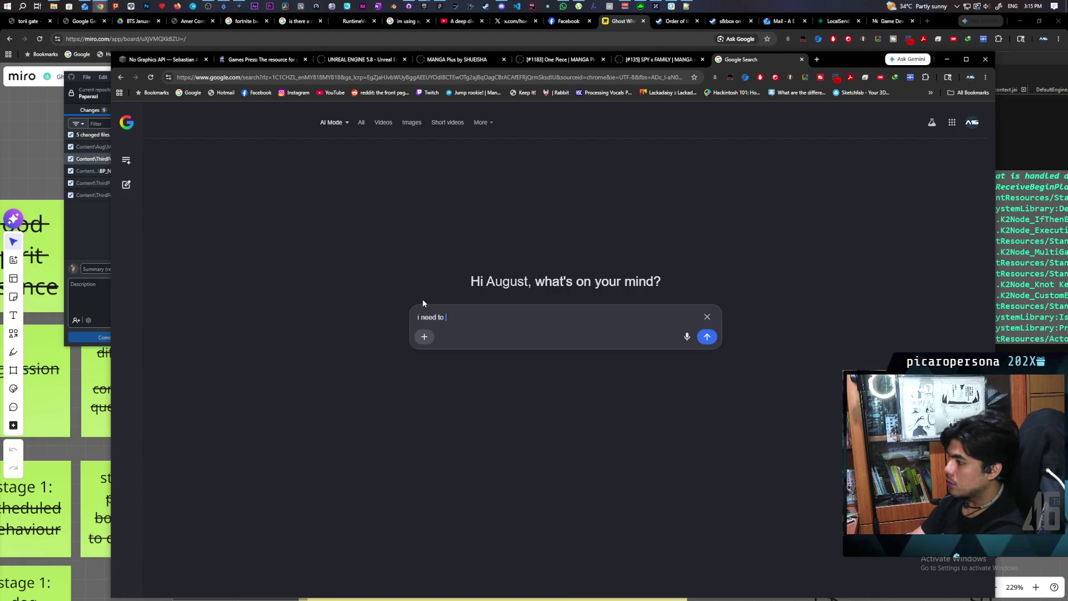
pyautogui.write(' automatically adding all pa')
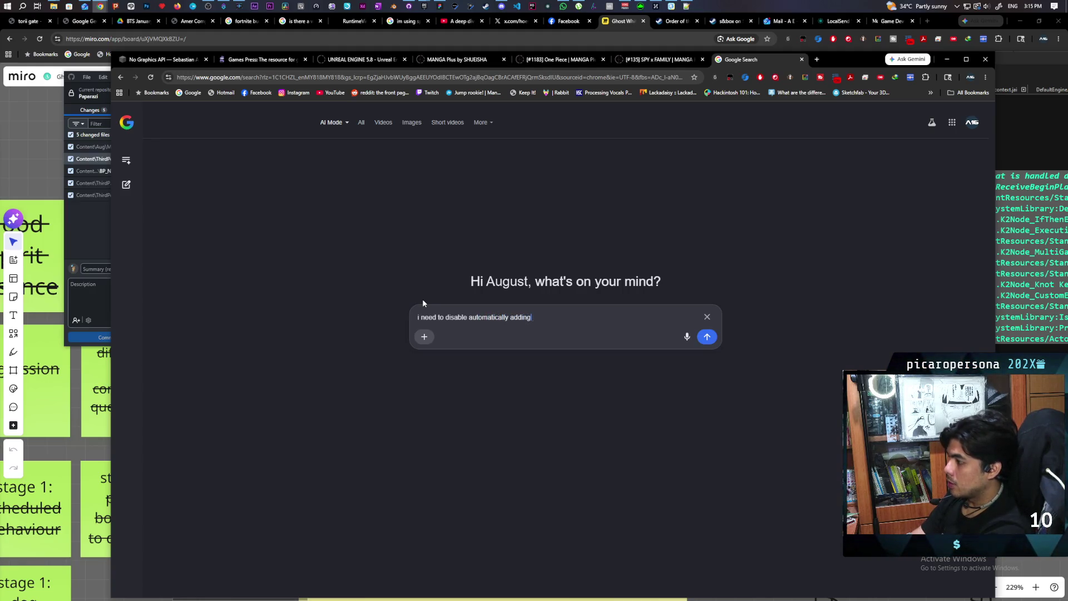
pyautogui.write('wn')
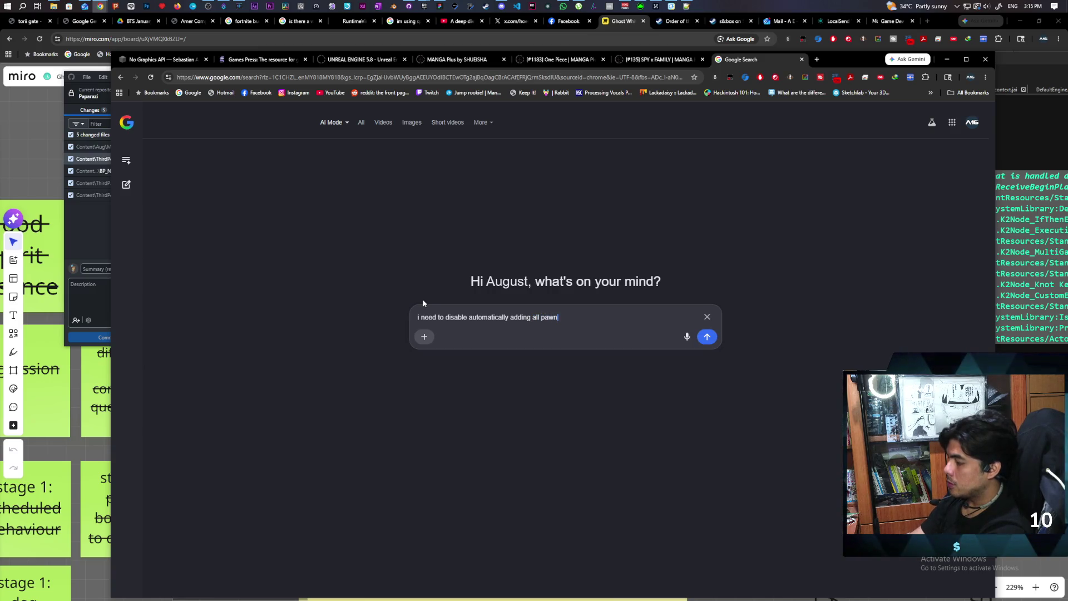
pyautogui.write('s as part of ai per')
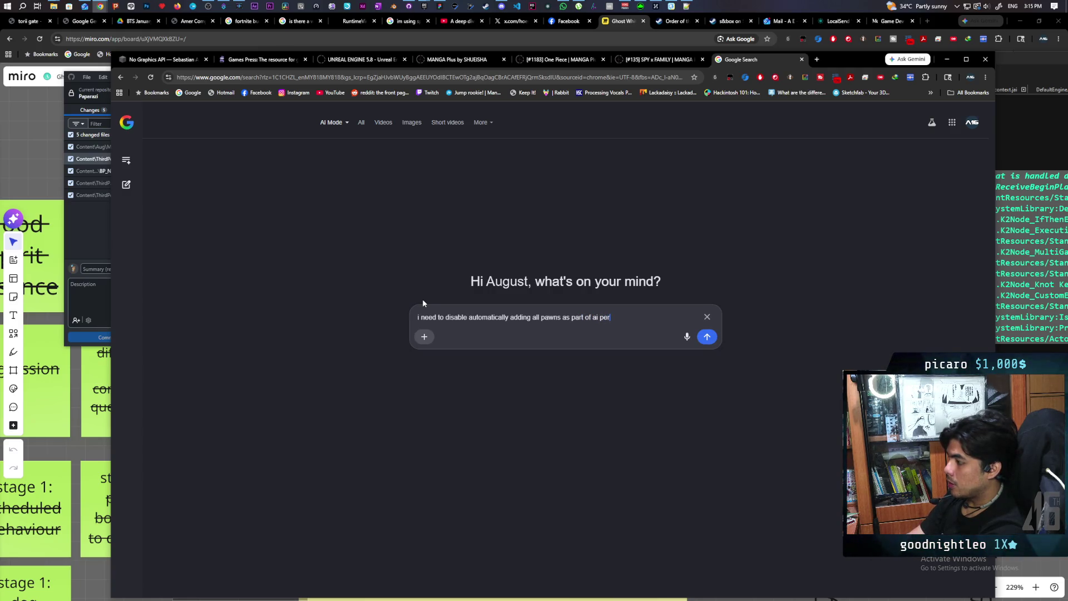
pyautogui.write('ue5')
pyautogui.press('Return')
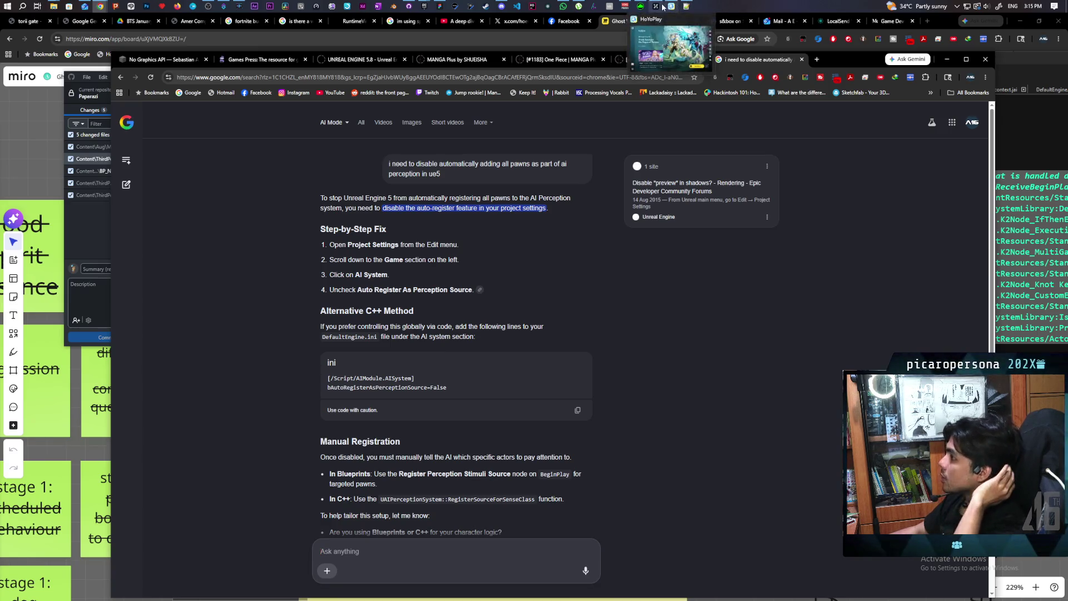
pyautogui.moveTo(429, 7)
pyautogui.click(378, 47)
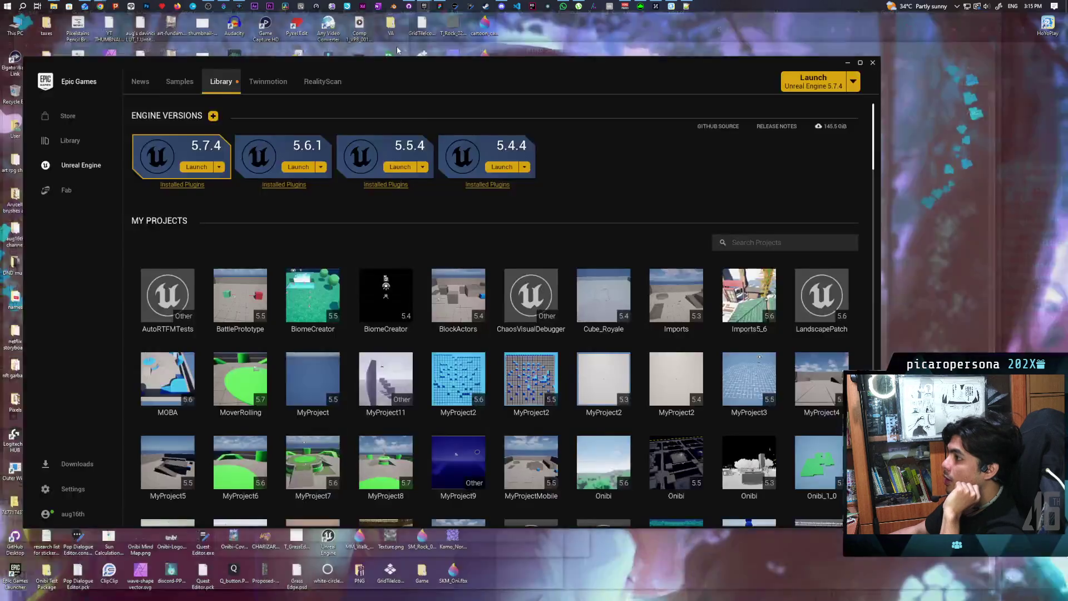
# Close the launcher's social overlay and double-click the Paparazi project tile to launch it.
pyautogui.click(637, 195)
pyautogui.scroll(-3, 342, 332)
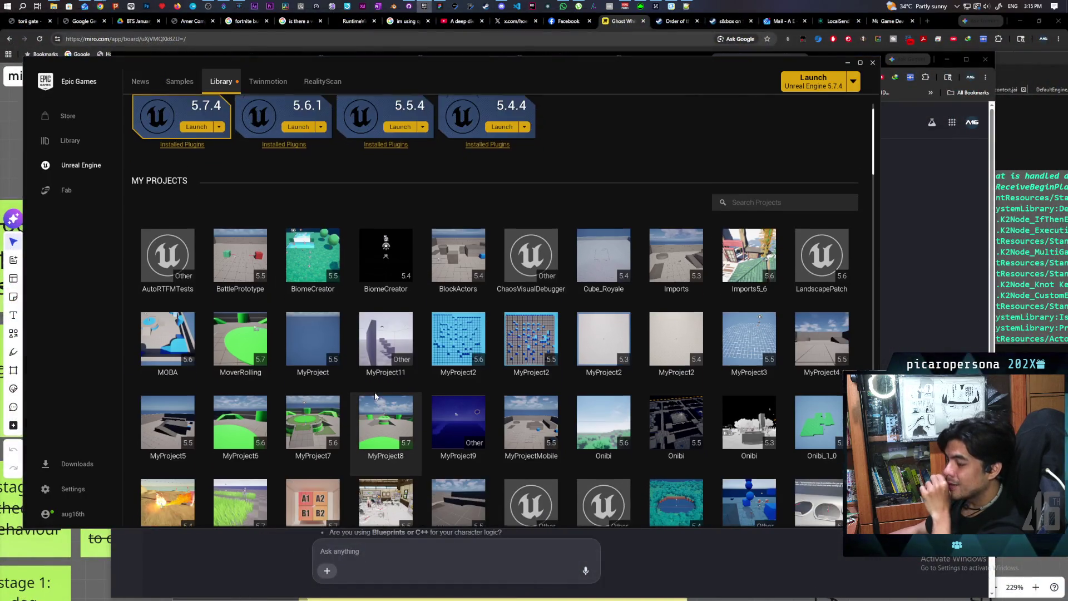
pyautogui.doubleClick(227, 400)
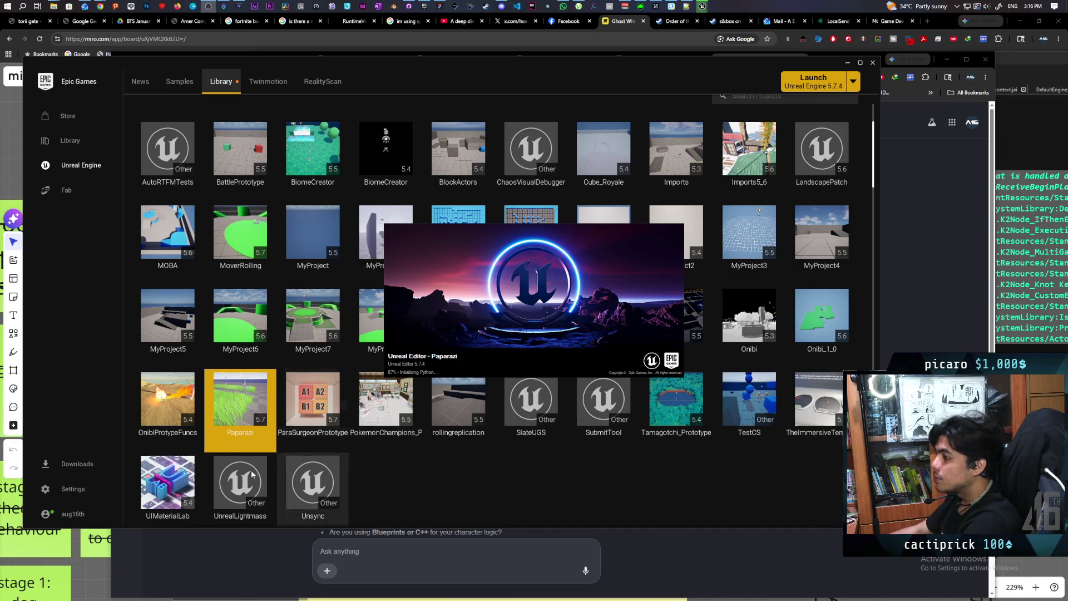
pyautogui.click(178, 562)
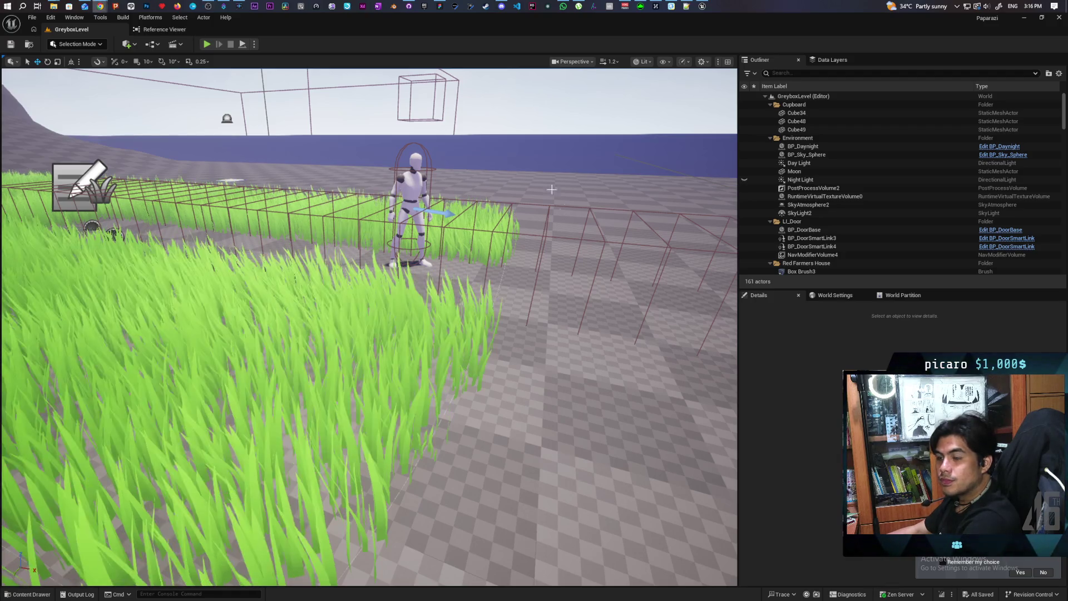
pyautogui.click(51, 18)
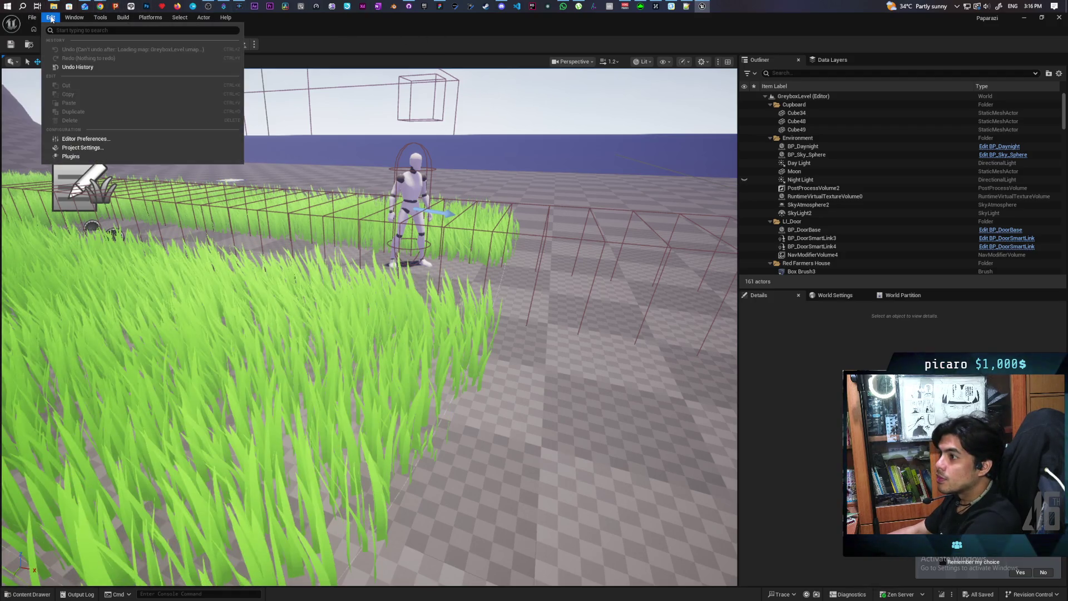
pyautogui.click(110, 153)
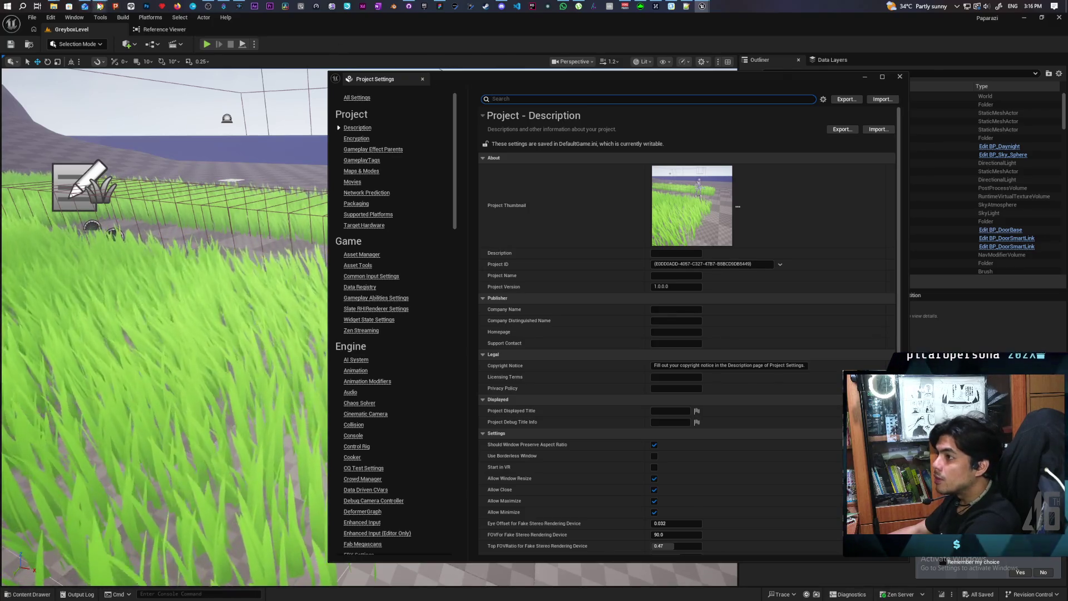
pyautogui.moveTo(769, 25)
pyautogui.moveTo(745, 48)
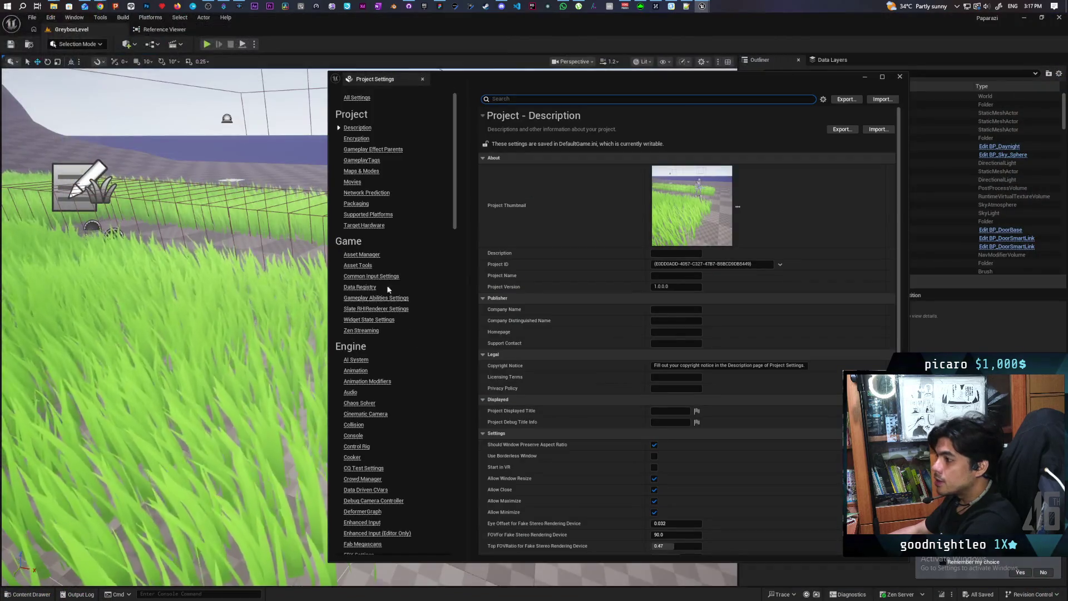
pyautogui.click(345, 240)
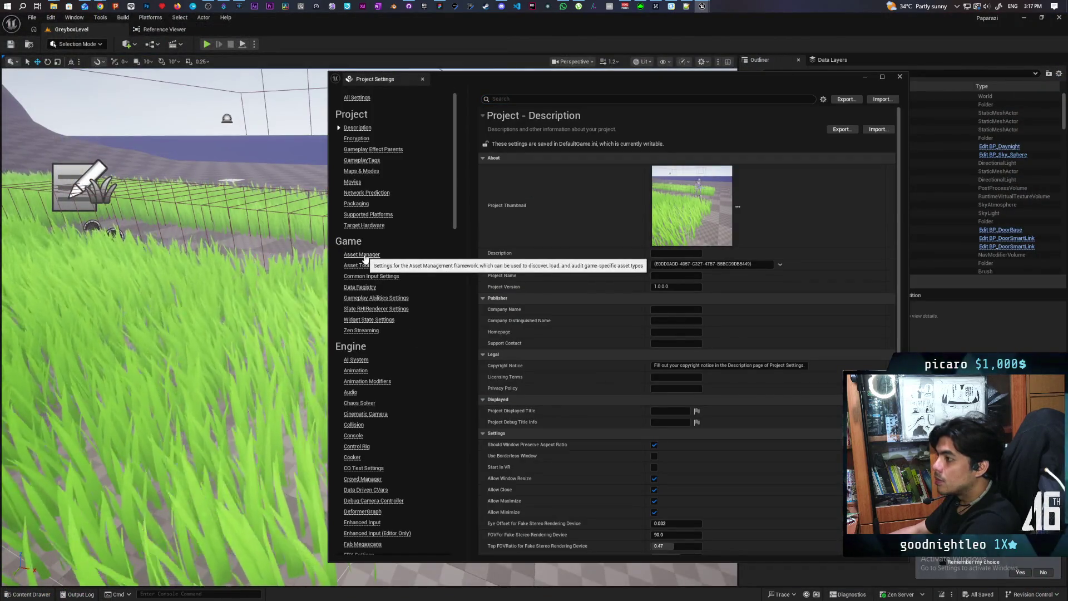
pyautogui.click(363, 255)
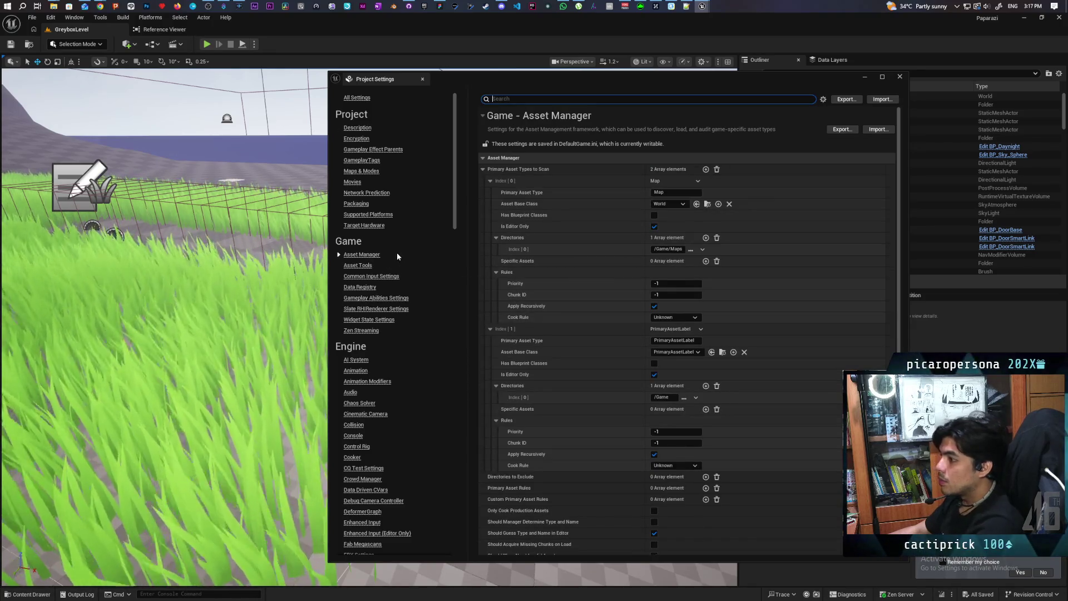
pyautogui.click(355, 360)
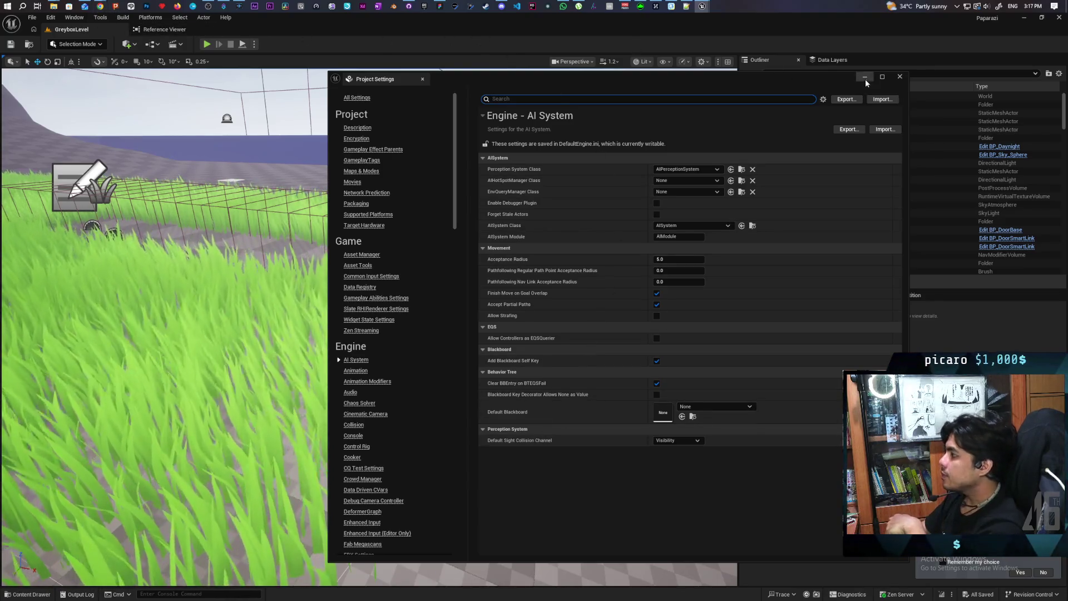
pyautogui.click(900, 76)
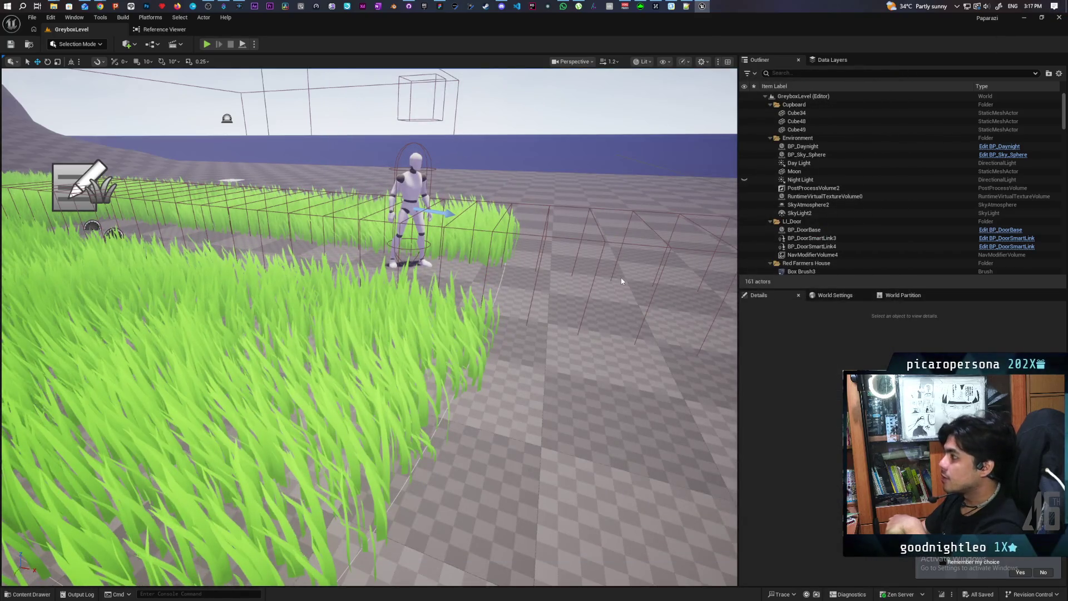
# Select the two ini lines from the AI answer and search DefaultEngine.ini for an existing AISystem section.
pyautogui.hotkey('alt', 'Tab')
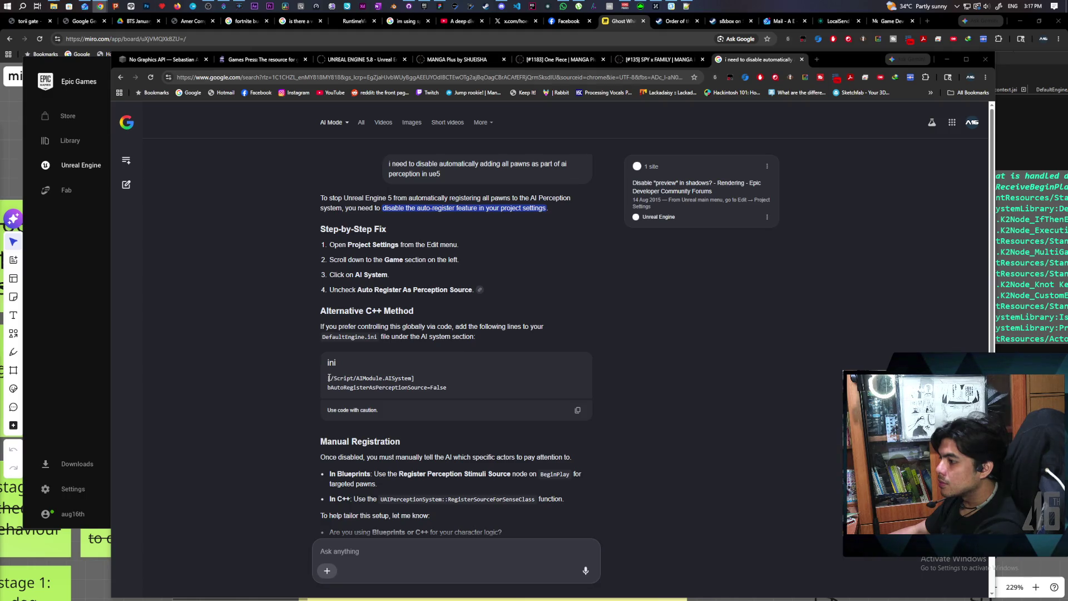
pyautogui.moveTo(328, 379); pyautogui.dragTo(465, 393)
pyautogui.hotkey('ctrl', 'c')
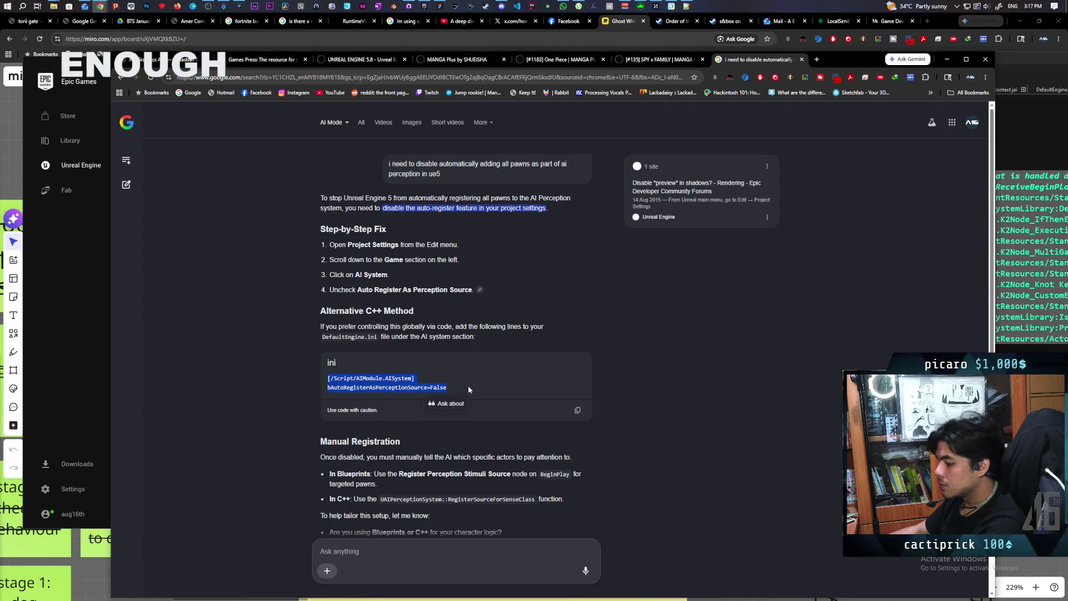
pyautogui.click(1020, 69)
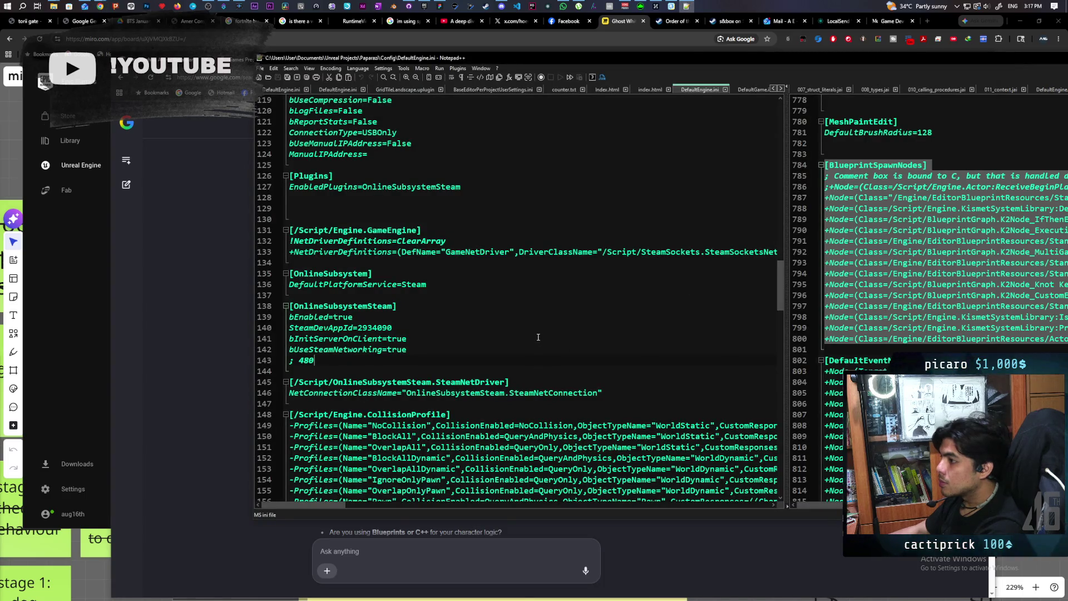
pyautogui.scroll(-5, 538, 346)
pyautogui.scroll(-20, 538, 337)
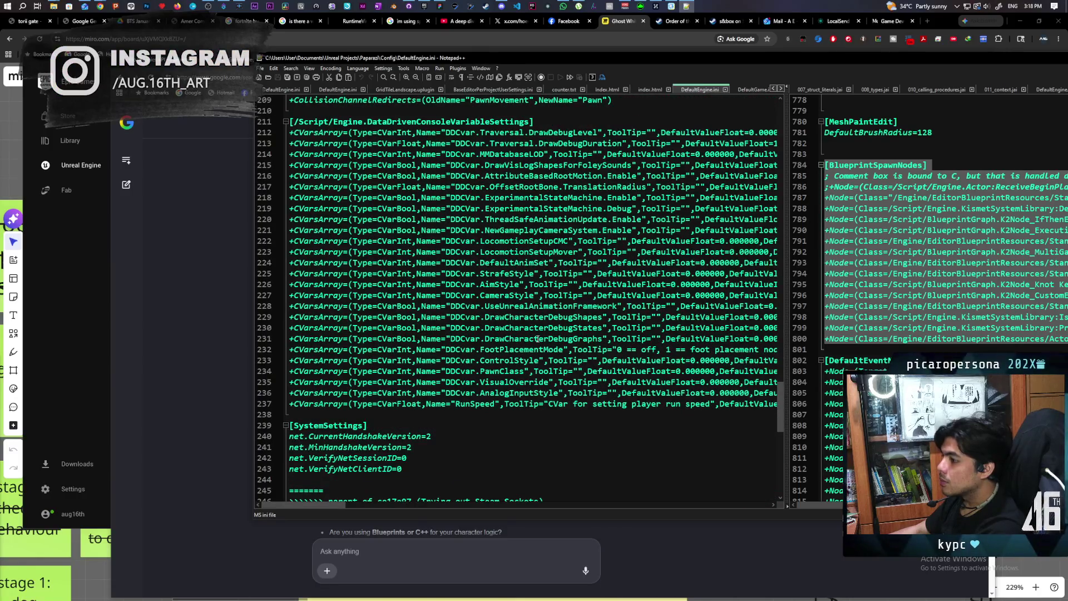
pyautogui.scroll(-6, 537, 338)
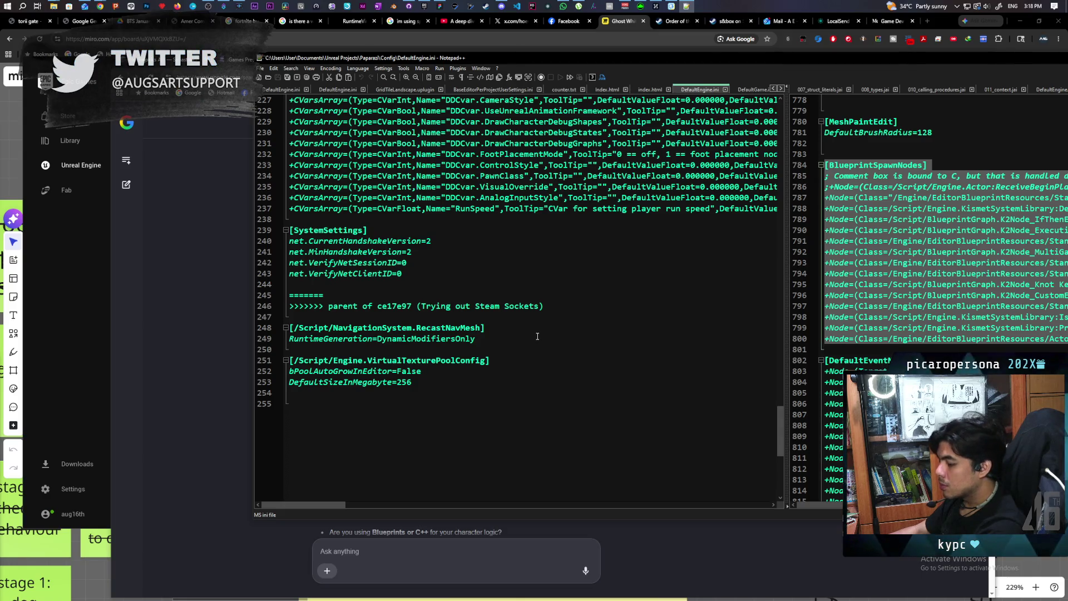
pyautogui.hotkey('ctrl', 'f')
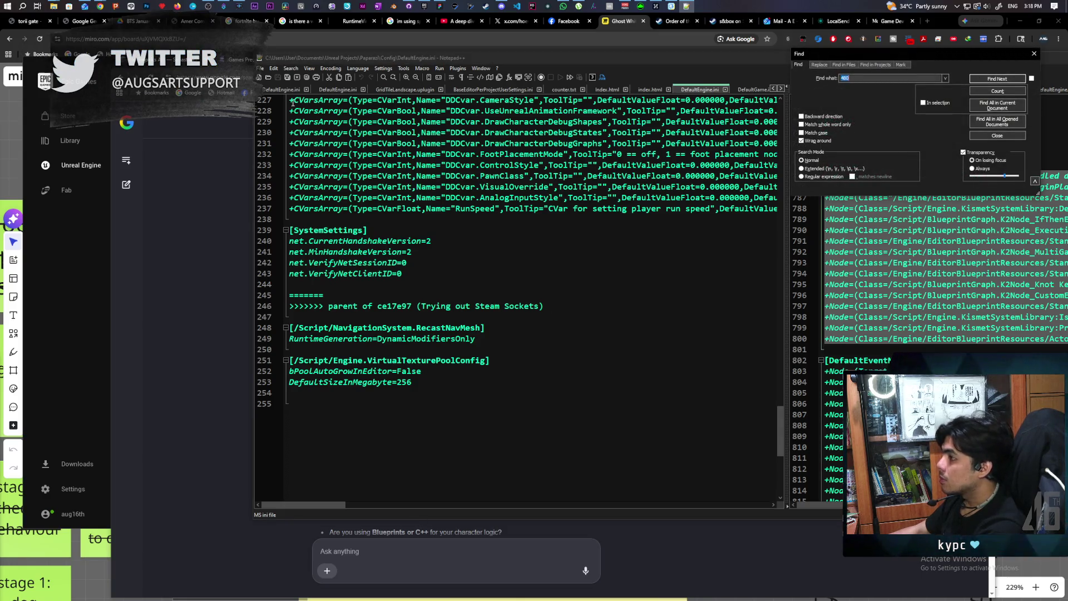
pyautogui.hotkey('alt', 'Tab')
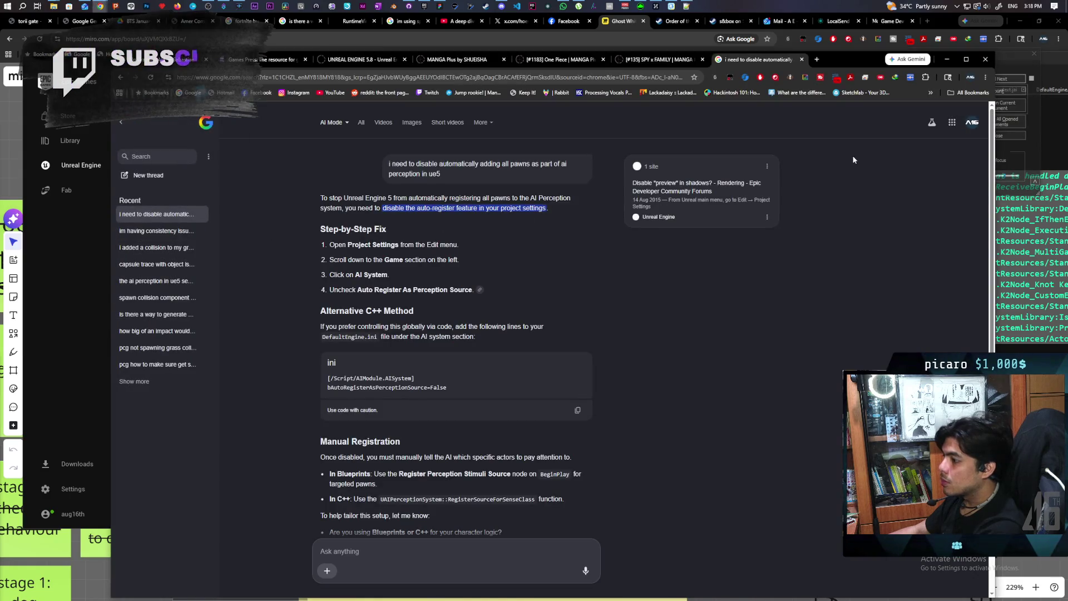
pyautogui.click(1005, 61)
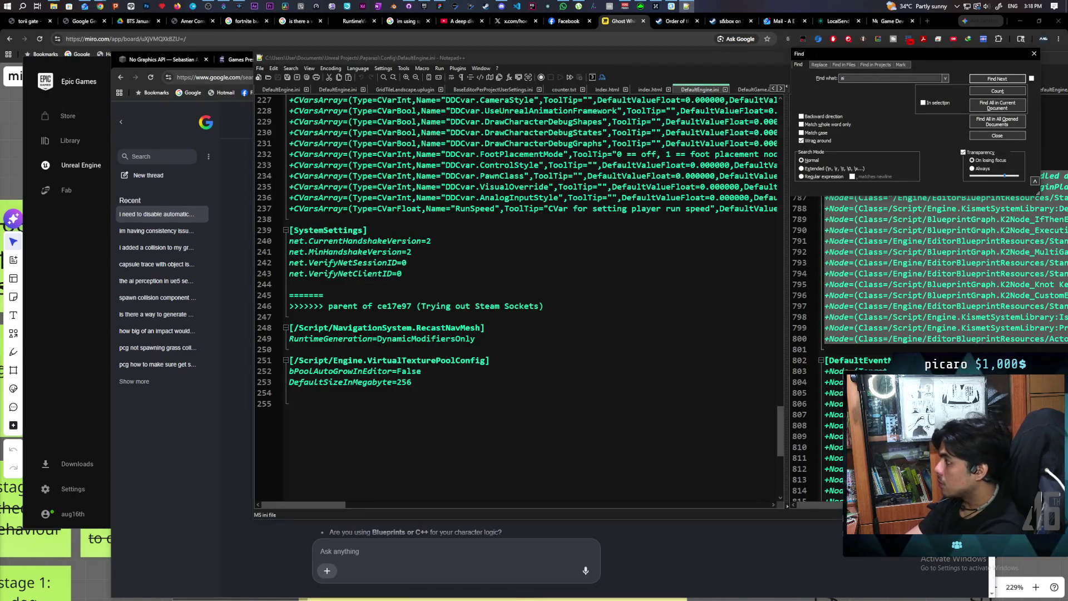
pyautogui.write('odule.ai')
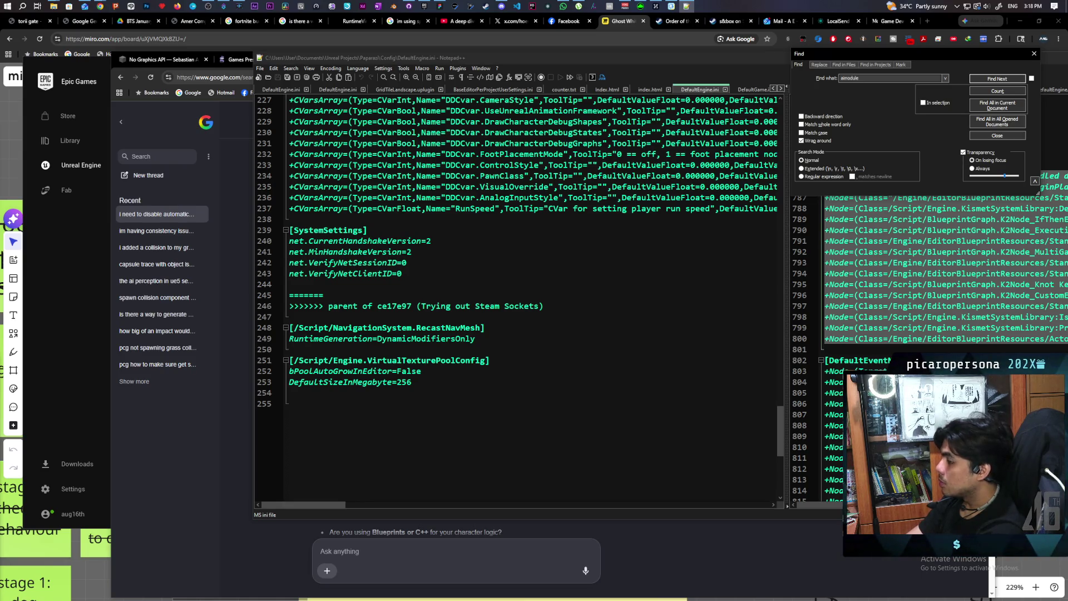
pyautogui.write('system')
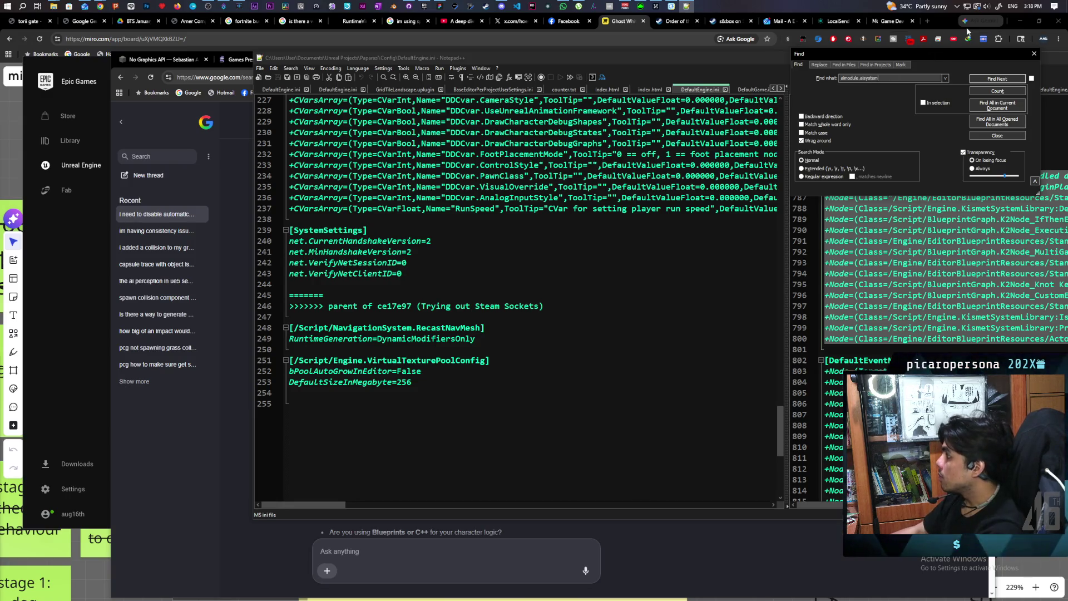
pyautogui.click(990, 79)
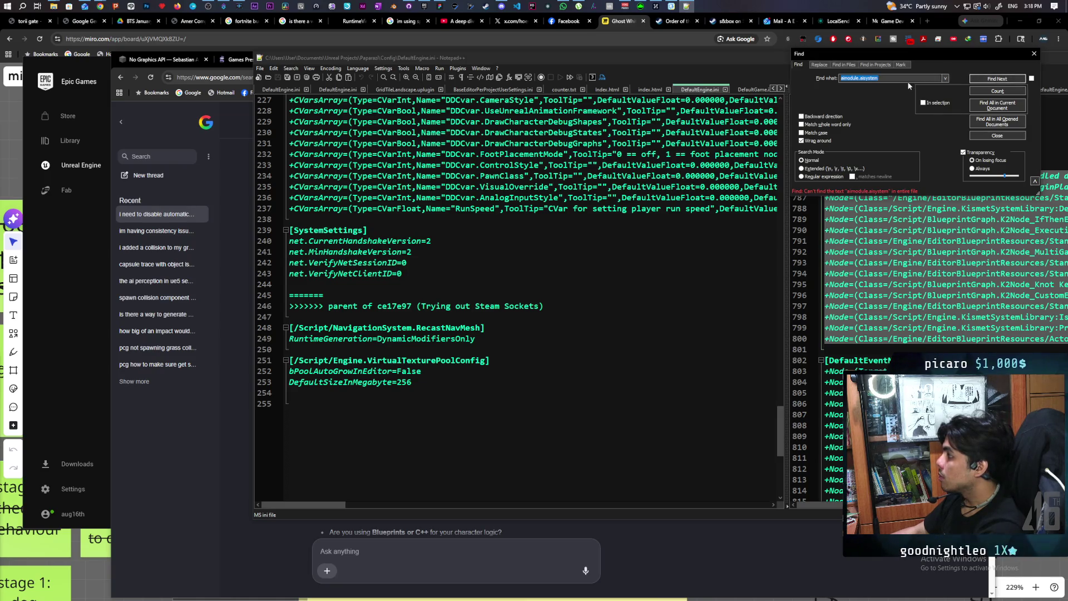
# Paste the [/Script/AIModule.AISystem] lines at the file's end, save, and close Notepad++.
pyautogui.click(373, 407)
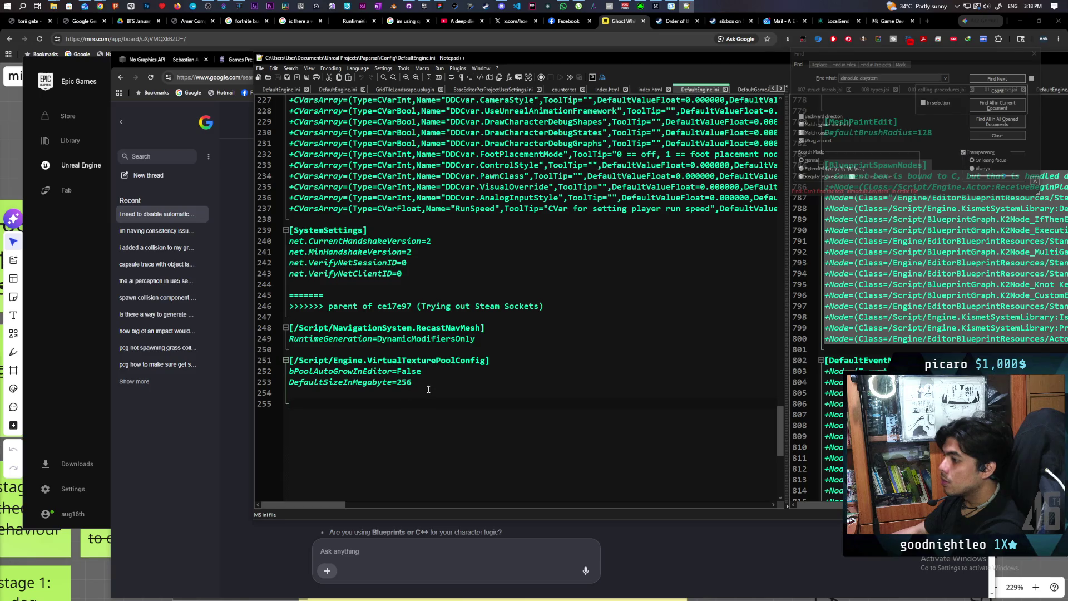
pyautogui.hotkey('ctrl', 'v')
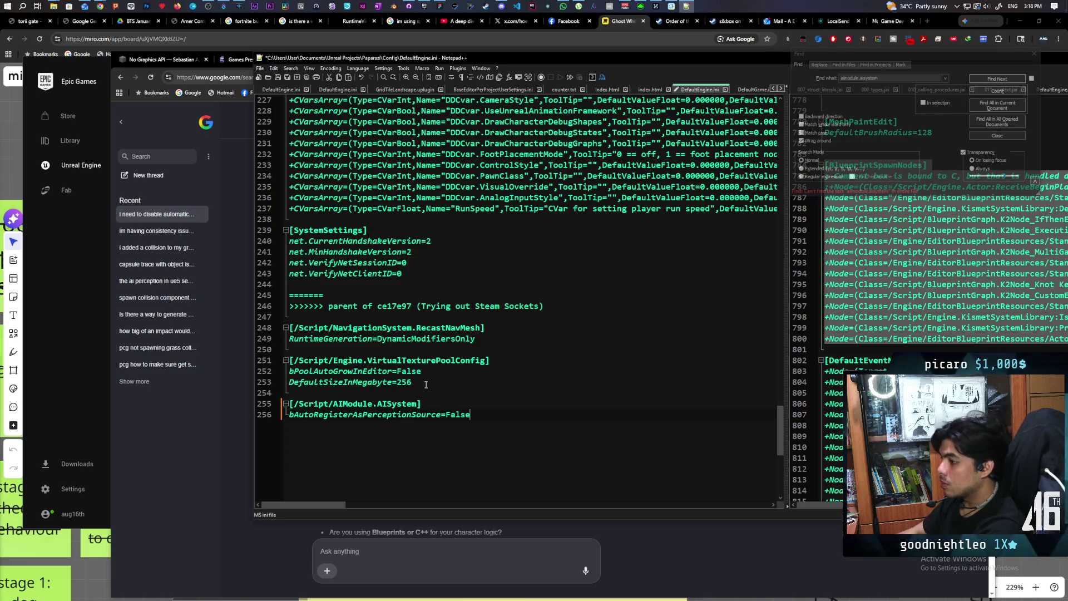
pyautogui.hotkey('ctrl', 's')
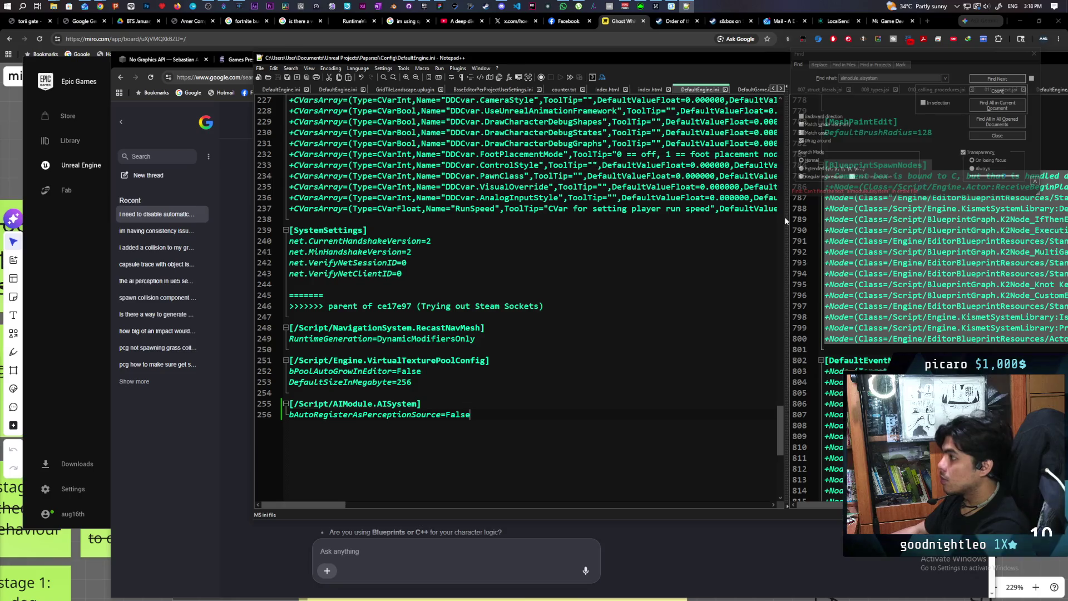
pyautogui.click(1034, 54)
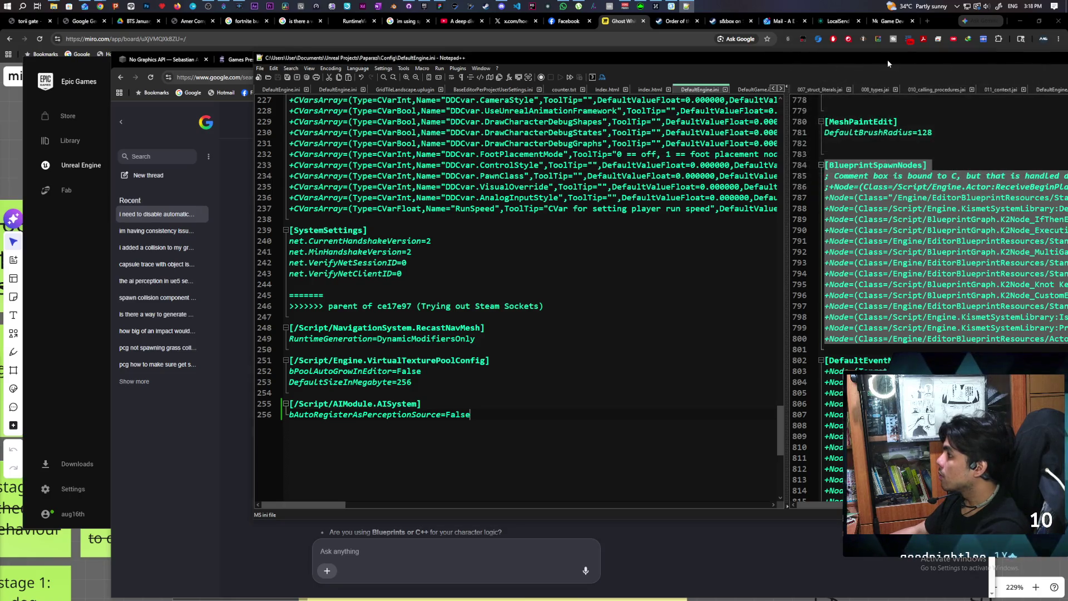
pyautogui.doubleClick(888, 60)
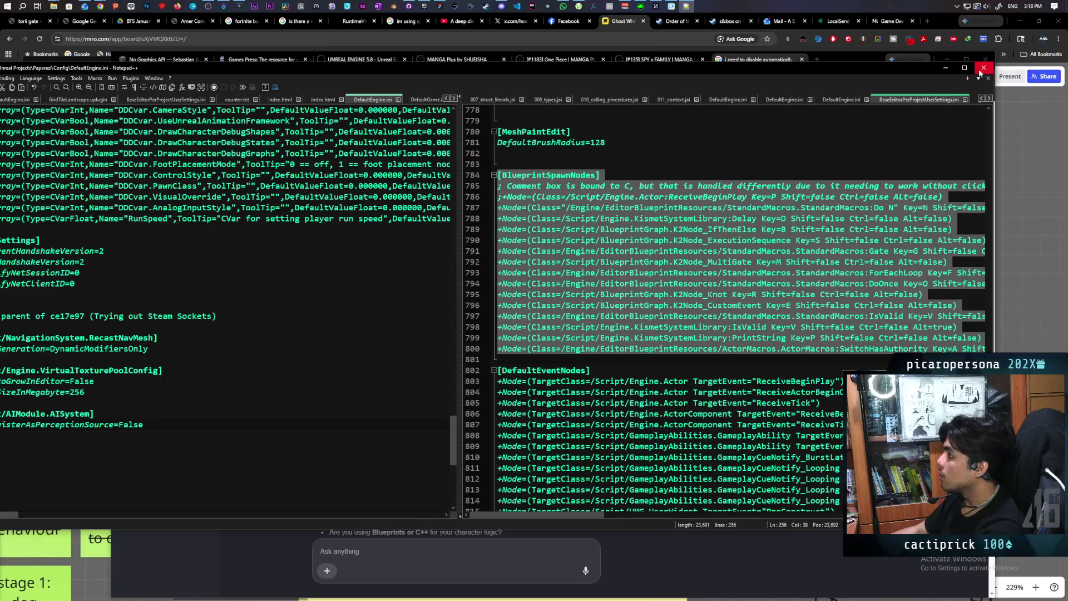
pyautogui.click(984, 69)
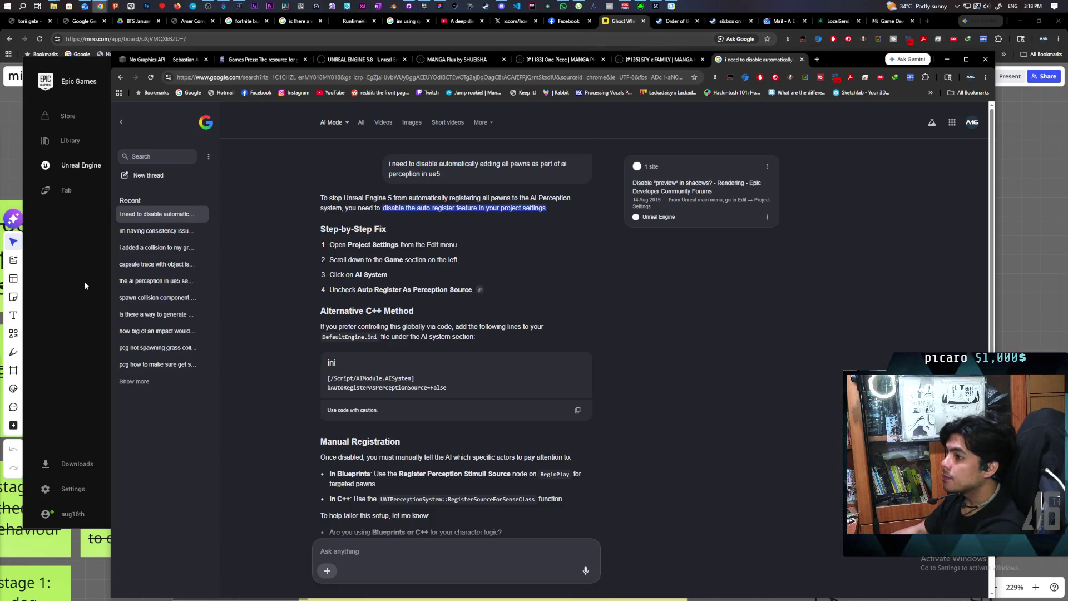
# Go to the launcher's Unreal Engine library and launch Paparazi from the project's context menu.
pyautogui.click(102, 312)
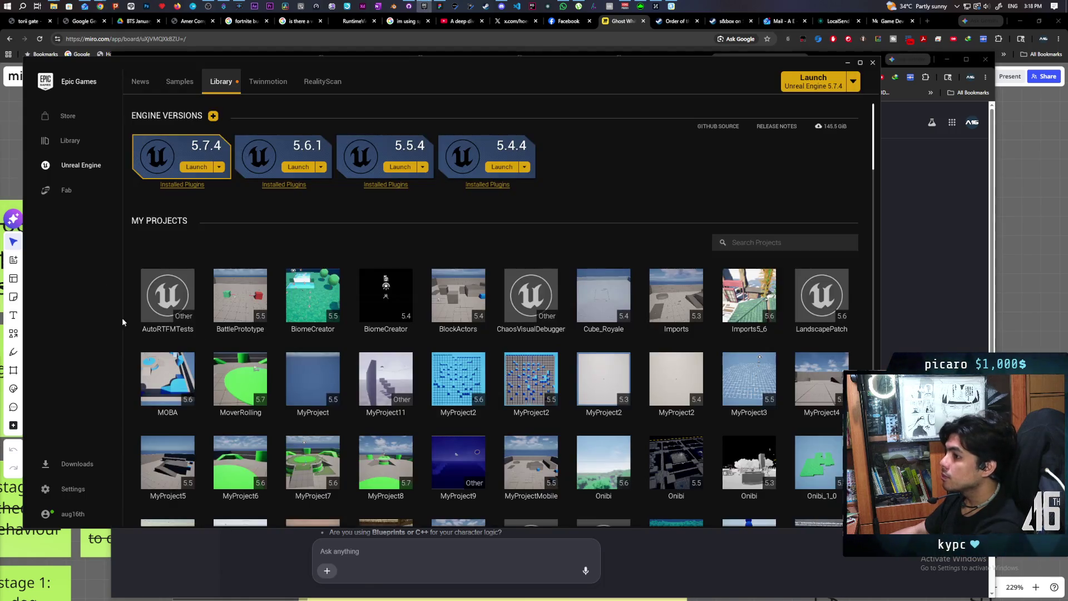
pyautogui.scroll(-4, 279, 372)
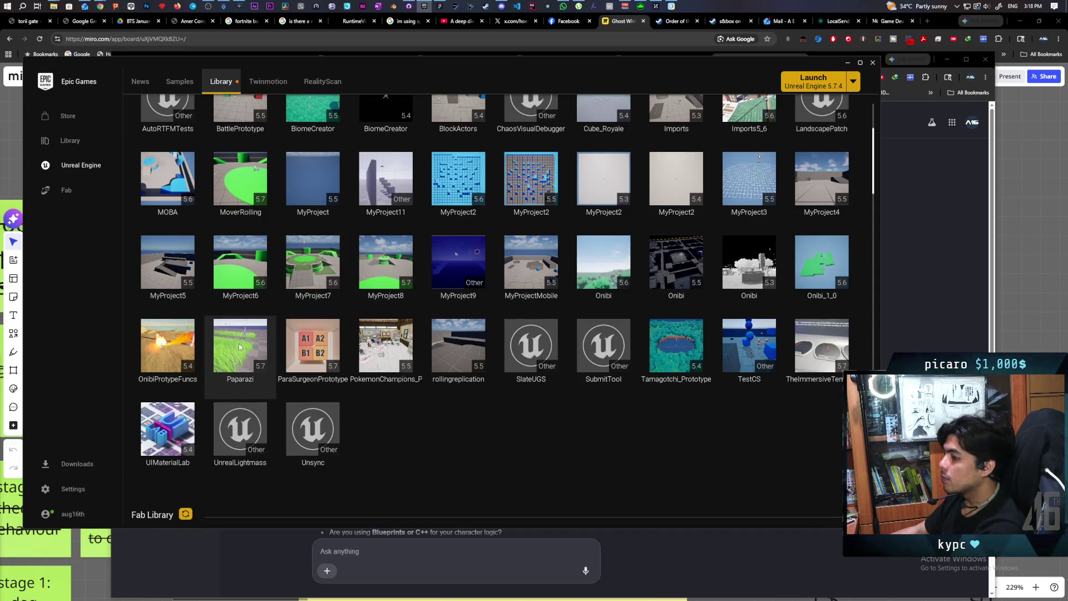
pyautogui.rightClick(245, 345)
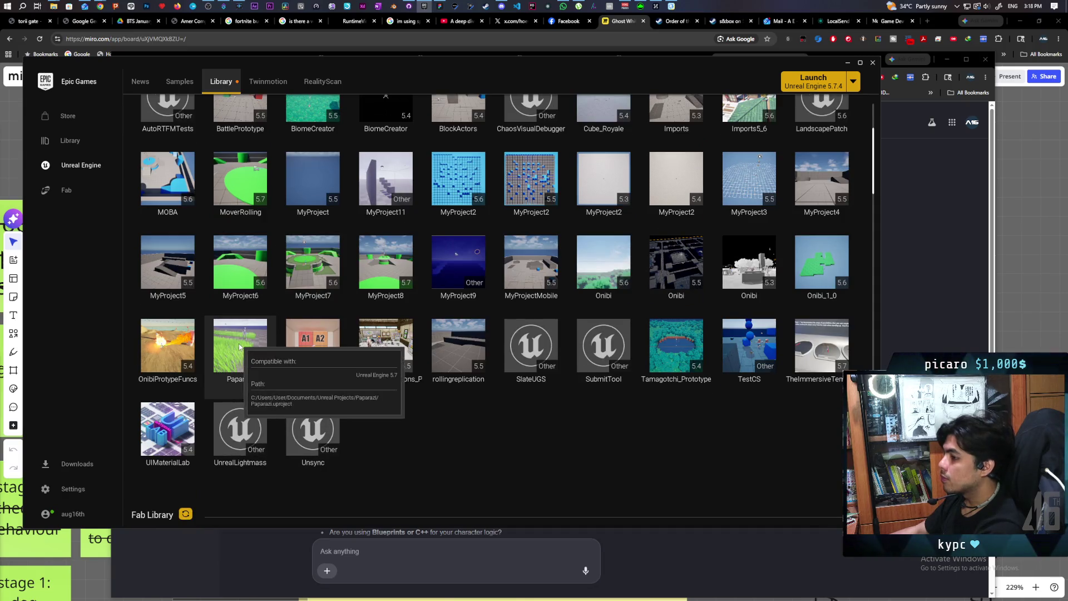
pyautogui.click(324, 378)
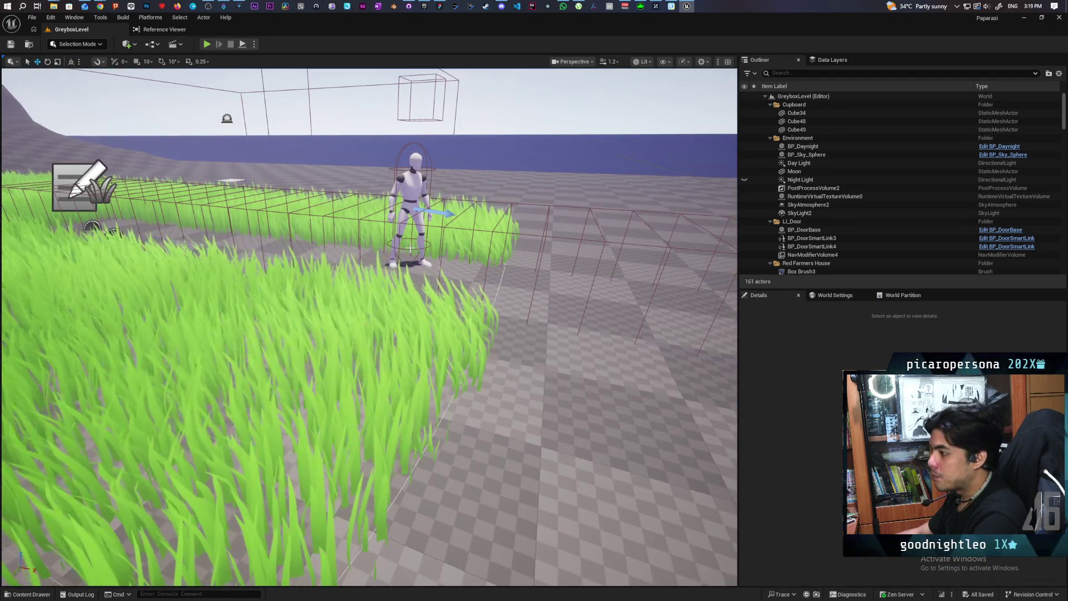
# Select BP_NPC, locate it in the Content Browser, and start a play-in-editor session of GreyboxLevel.
pyautogui.click(413, 211)
pyautogui.hotkey('ctrl', 'b')
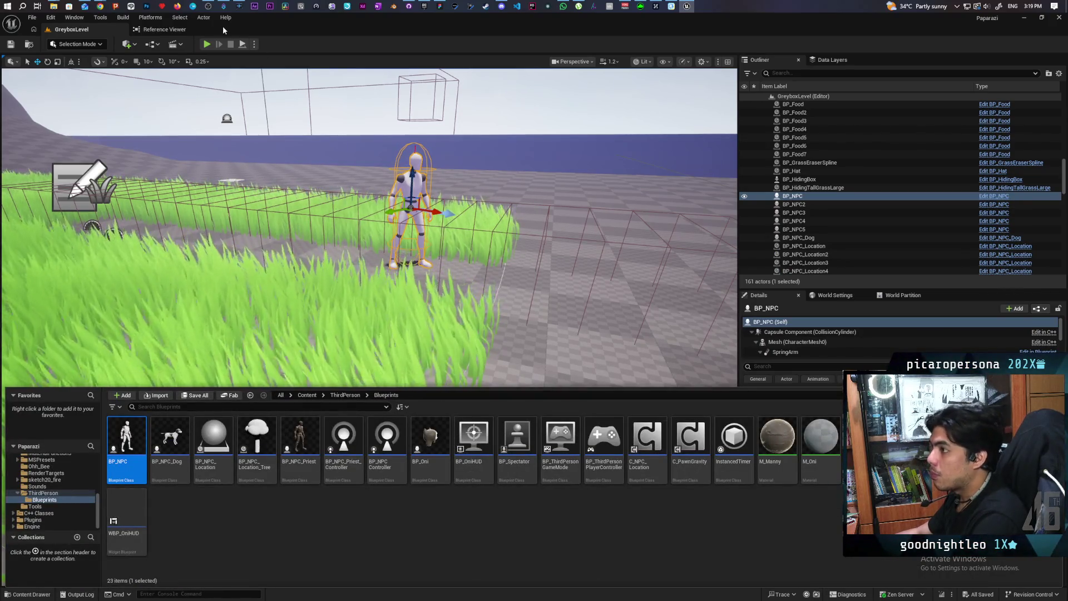
pyautogui.click(206, 44)
pyautogui.press('w')
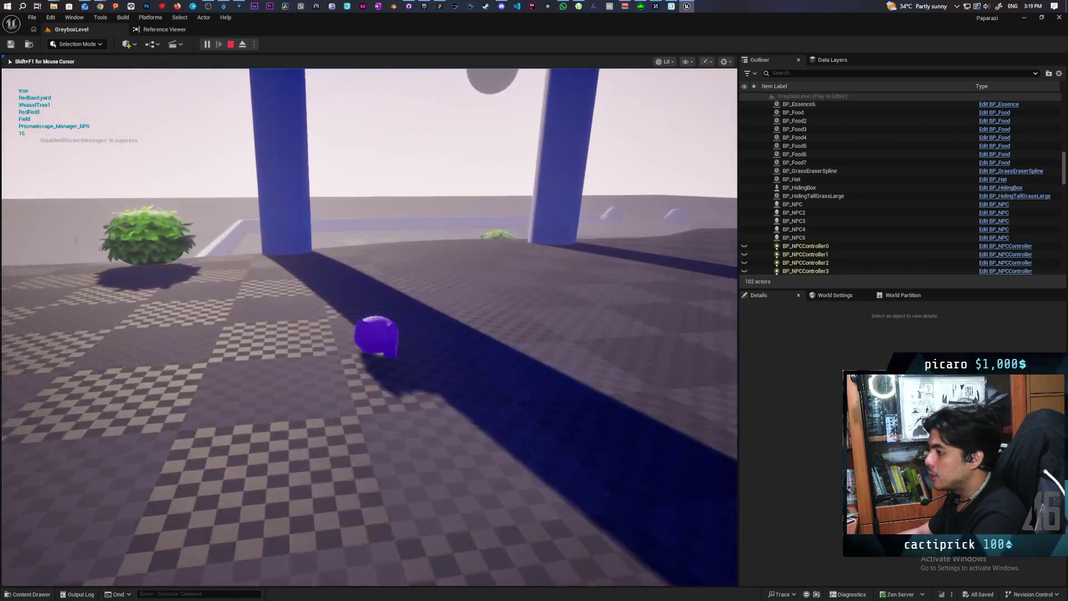
# Jump and run the player across the checkerboard floor and grass up to the NPC, then stop playing.
pyautogui.press('space')
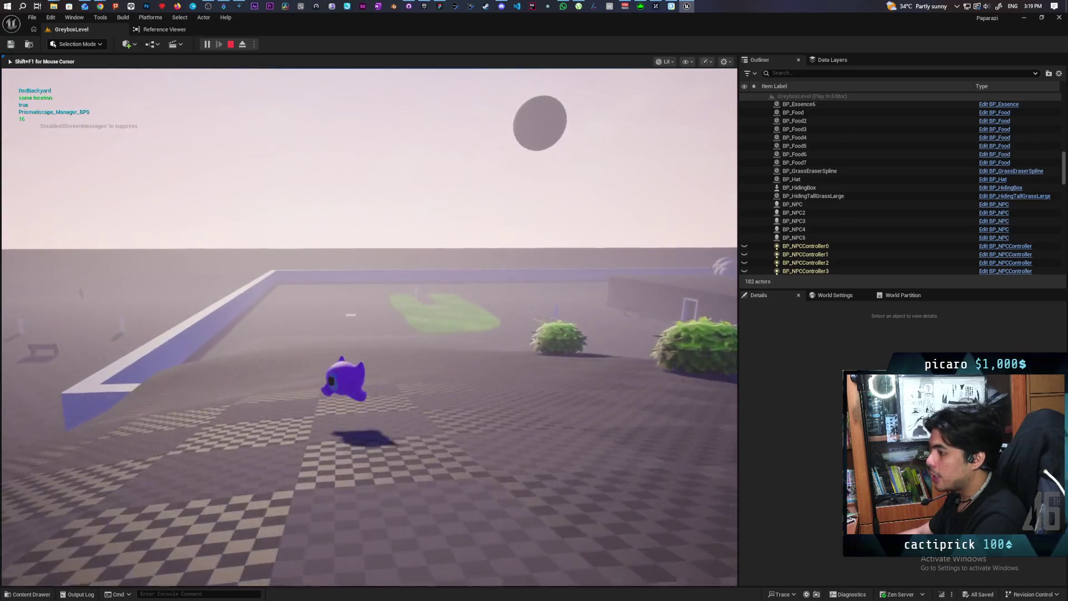
pyautogui.press('w')
pyautogui.press('w')
pyautogui.press('w')
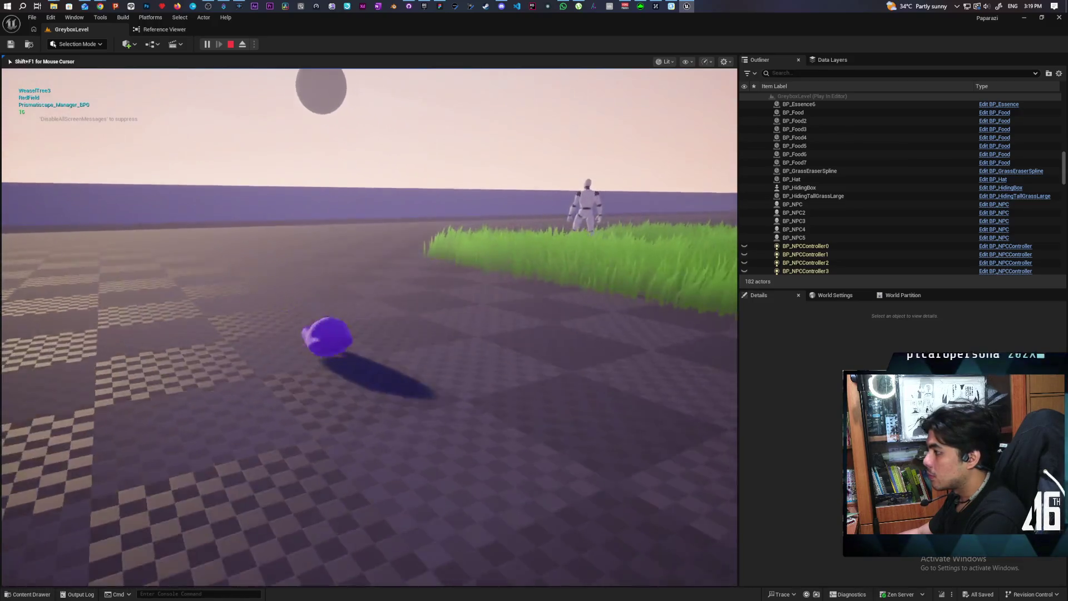
pyautogui.press('w')
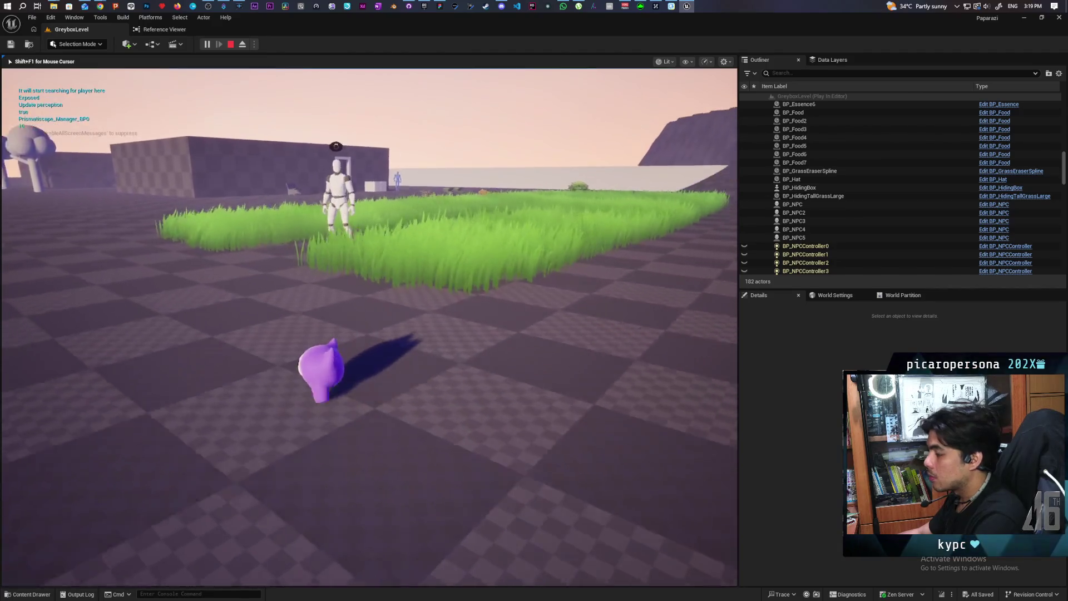
pyautogui.press('w')
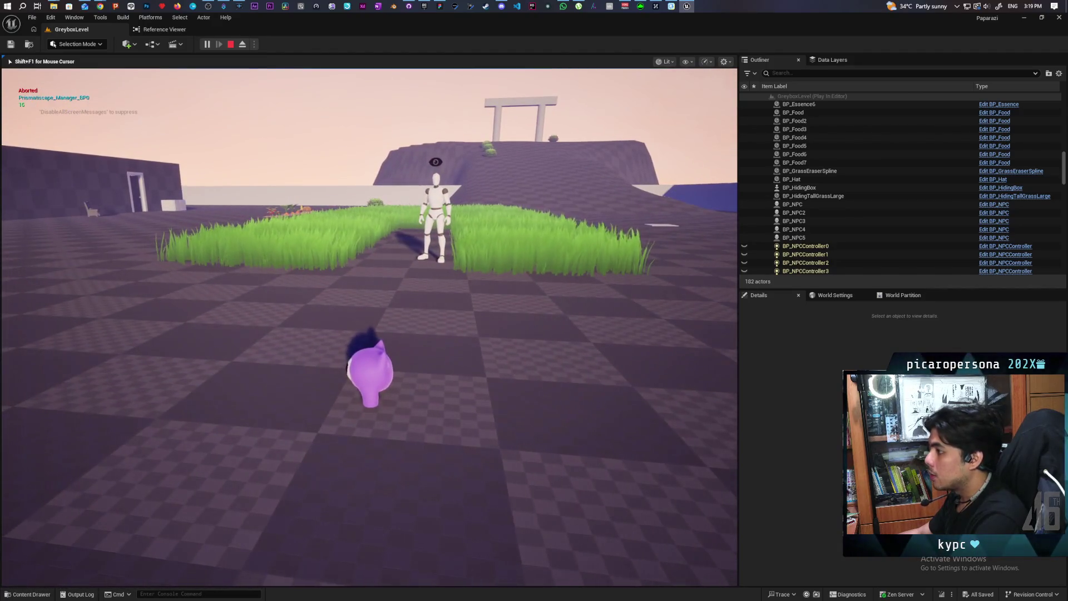
pyautogui.press('w')
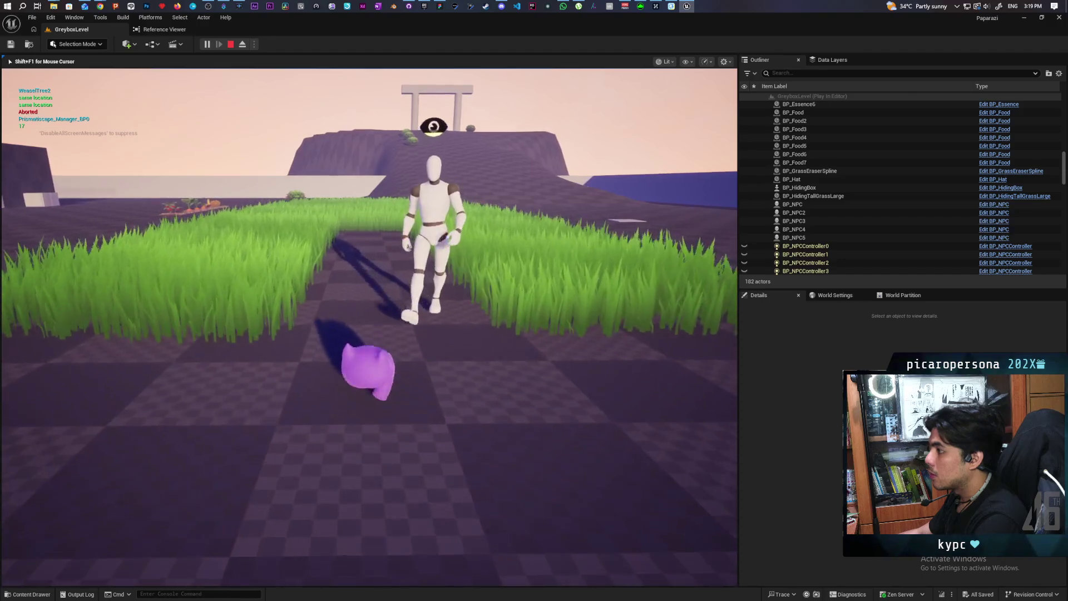
pyautogui.press('Escape')
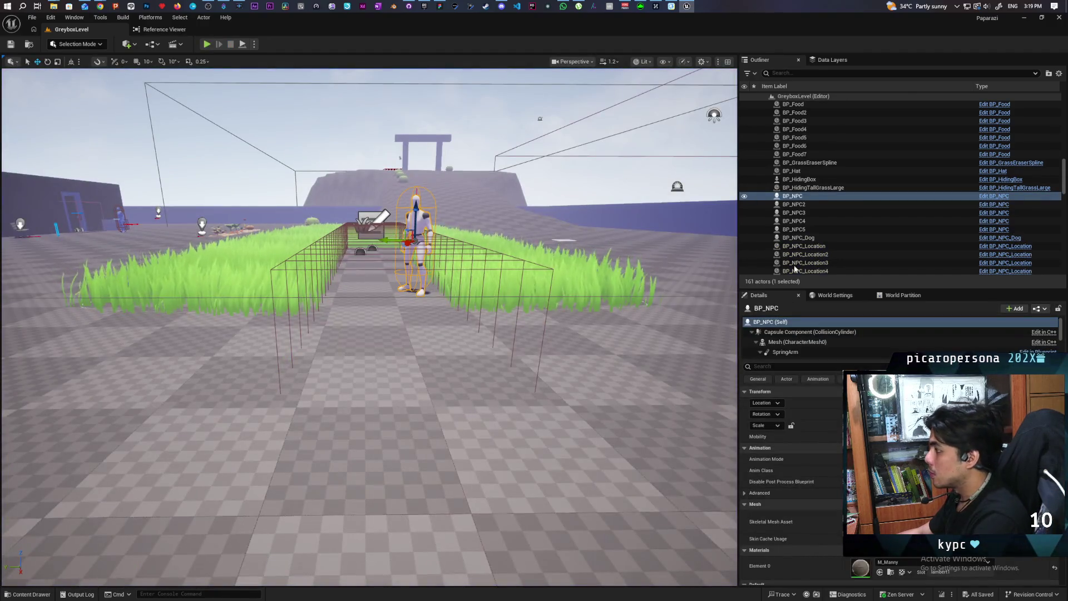
# Open the BP_Oni blueprint from the project's blueprint assets.
pyautogui.click(33, 594)
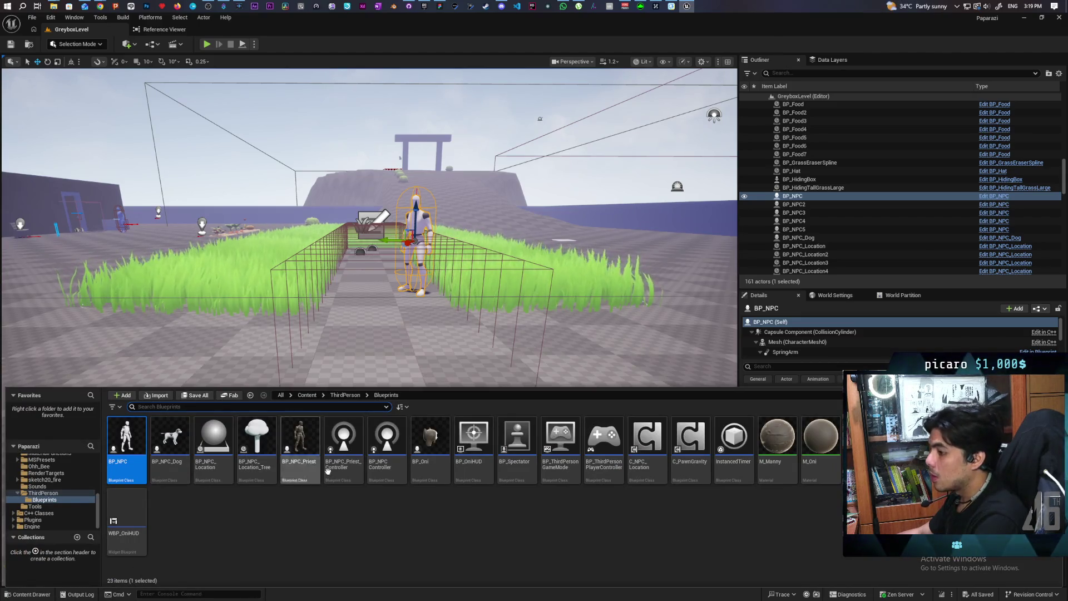
pyautogui.click(439, 478)
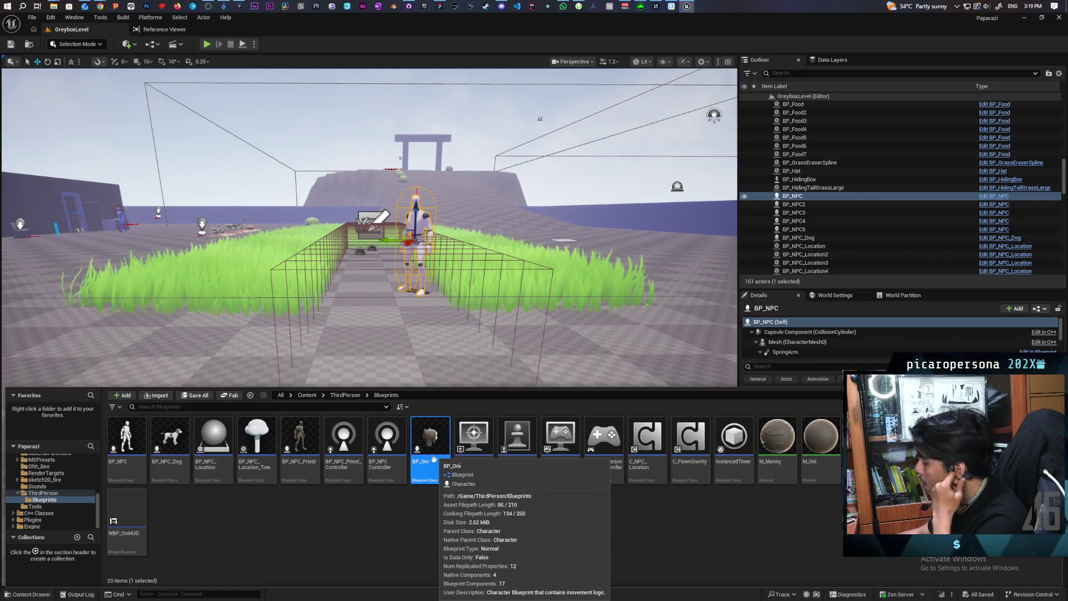
pyautogui.doubleClick(432, 438)
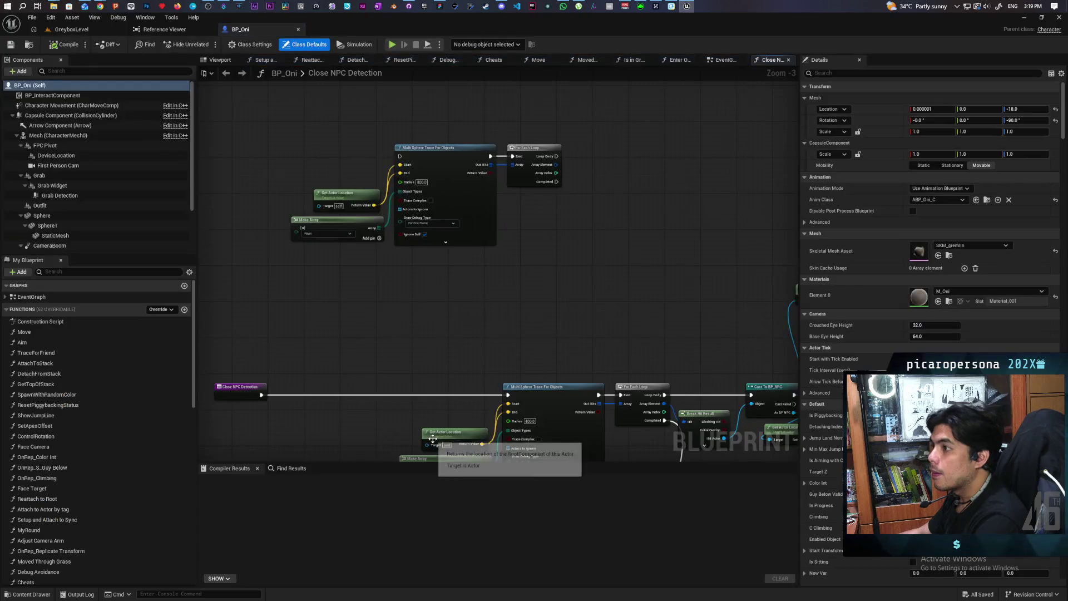
# Scroll BP_Oni's Components panel to the top, then return to the Google AI answer on manual registration.
pyautogui.scroll(-3, 102, 113)
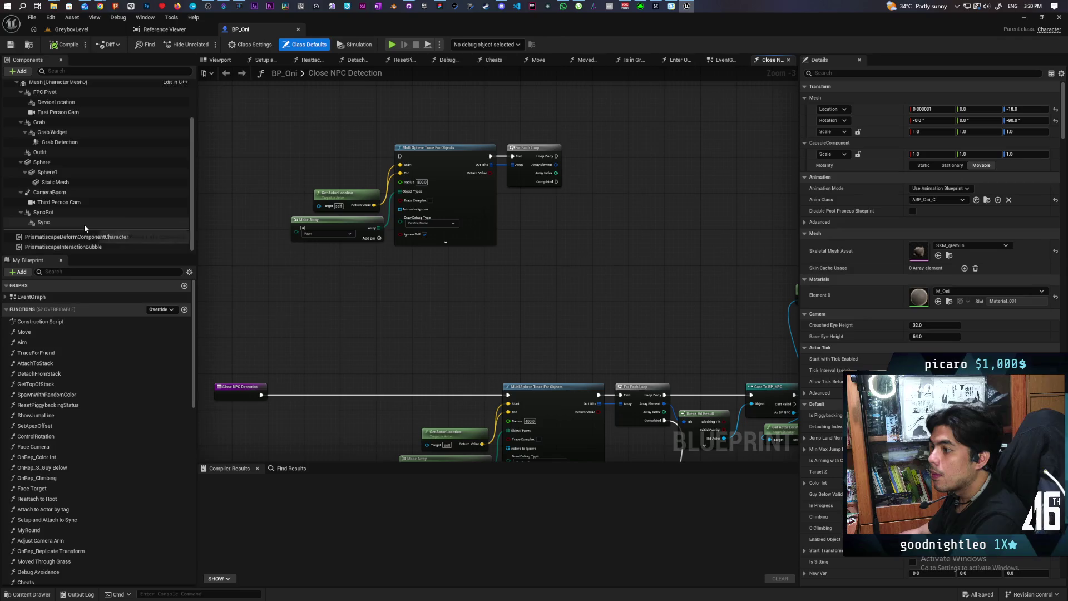
pyautogui.scroll(2, 85, 225)
pyautogui.scroll(2, 85, 225)
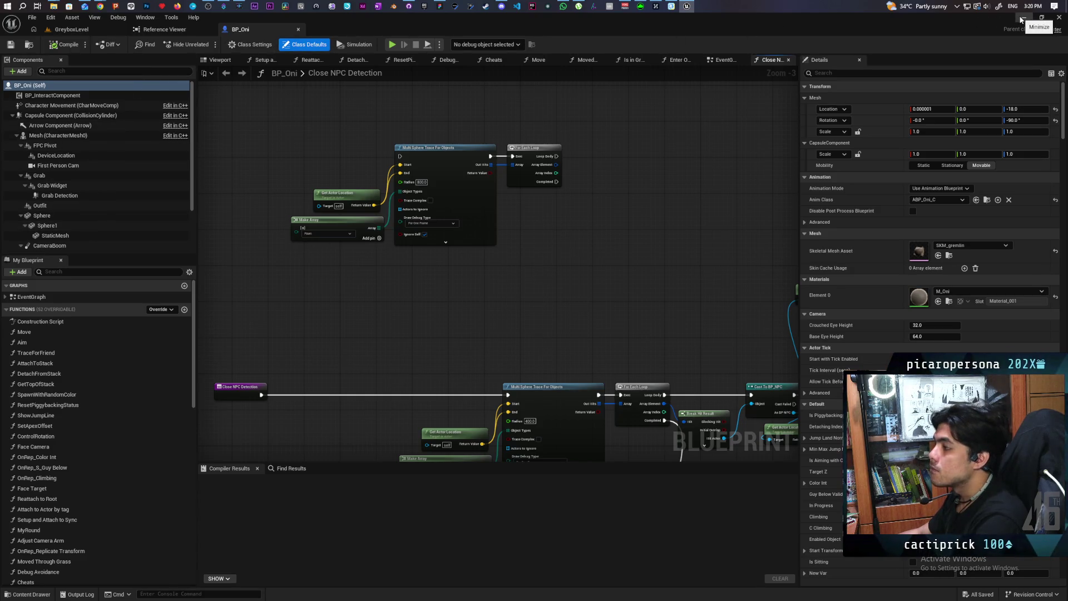
pyautogui.click(408, 6)
pyautogui.scroll(-2, 466, 295)
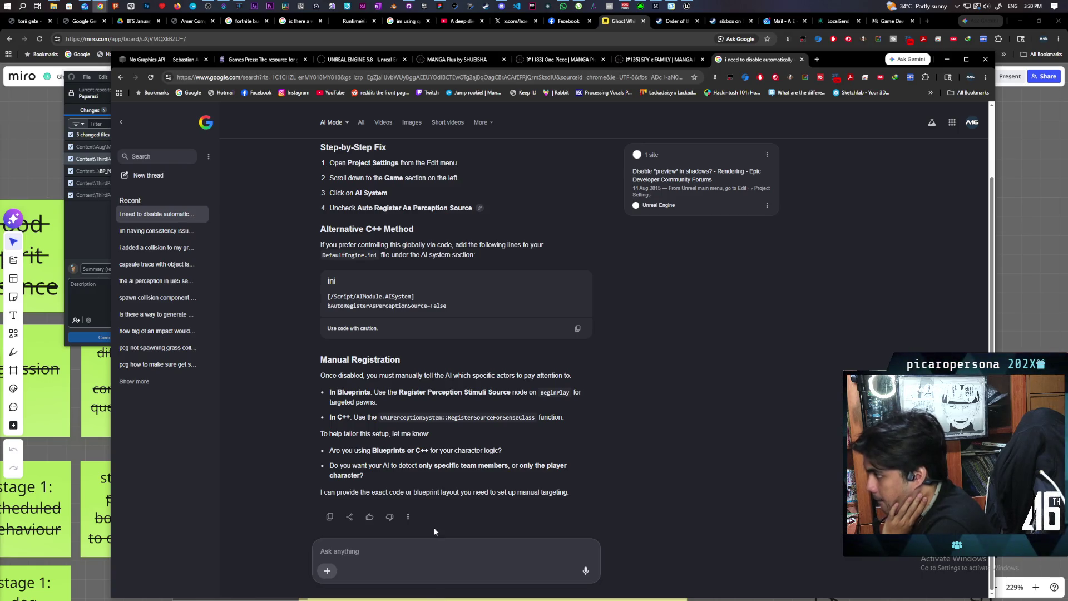
# Send a follow-up saying the suggested settings do not exist and NPCs still see the player anyway.
pyautogui.write('i am using both bp and c++')
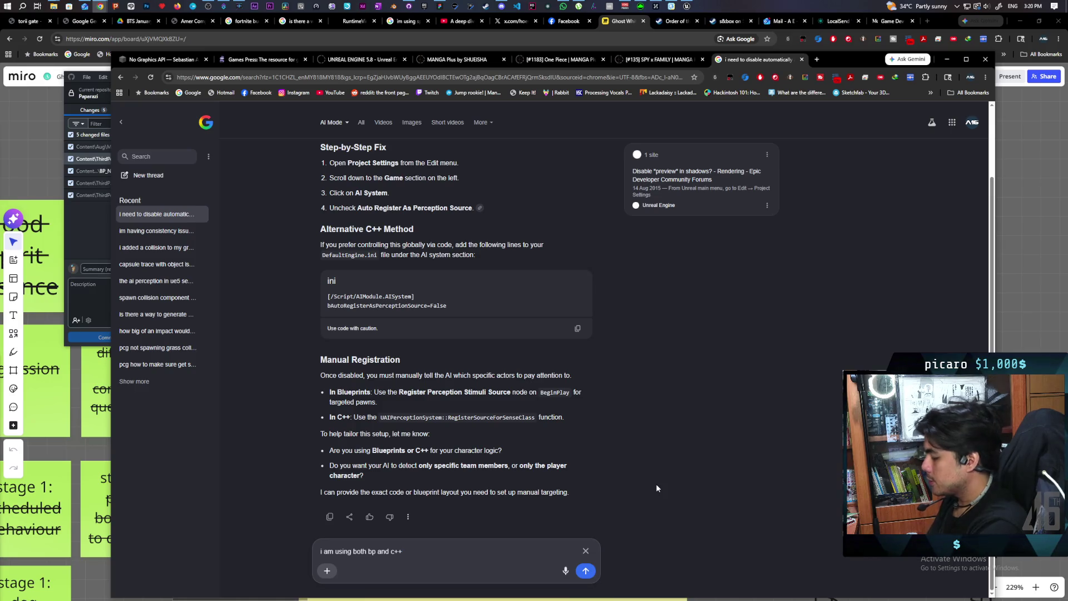
pyautogui.write(' ho')
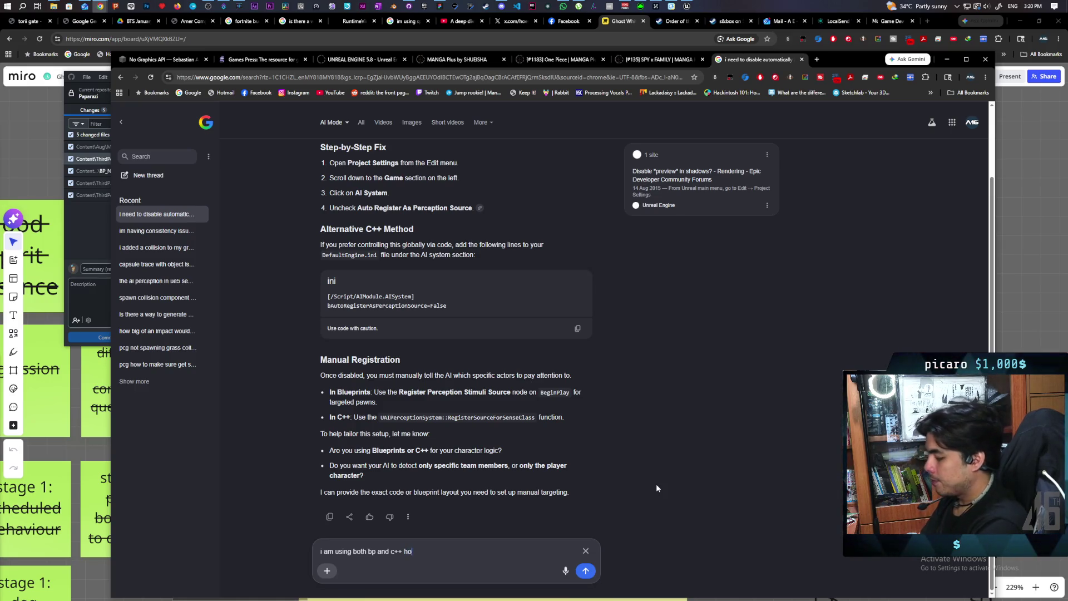
pyautogui.write('wever the project')
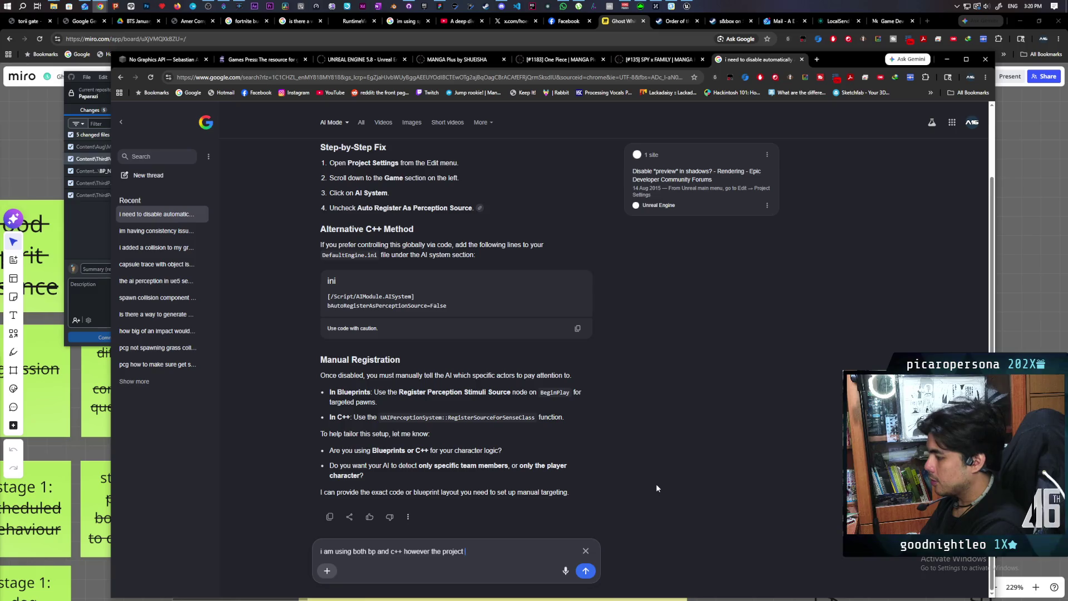
pyautogui.write('do not exist and')
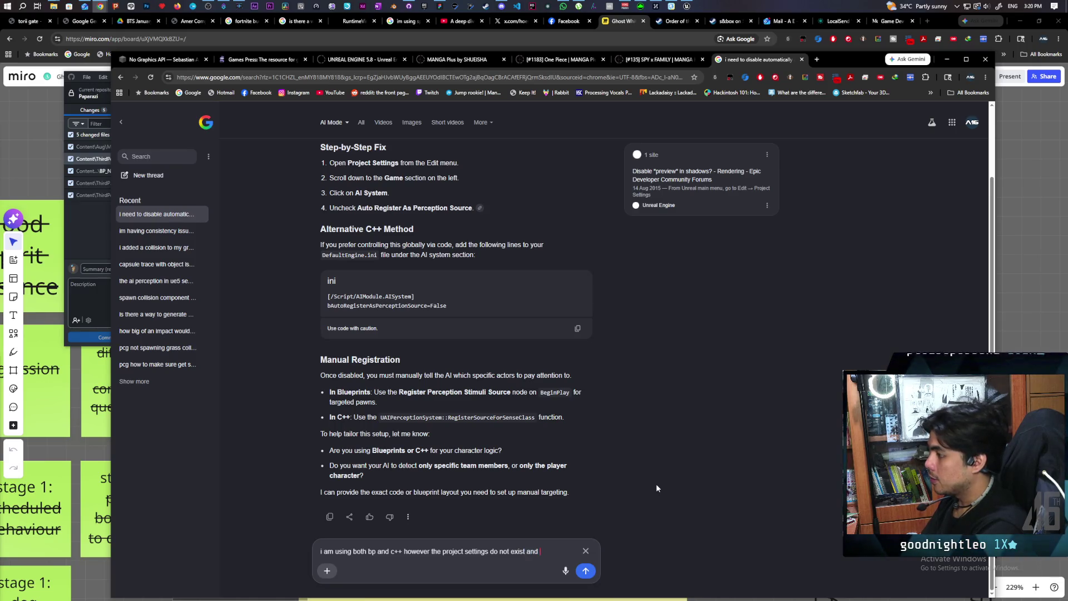
pyautogui.write(' the engine ini is not working')
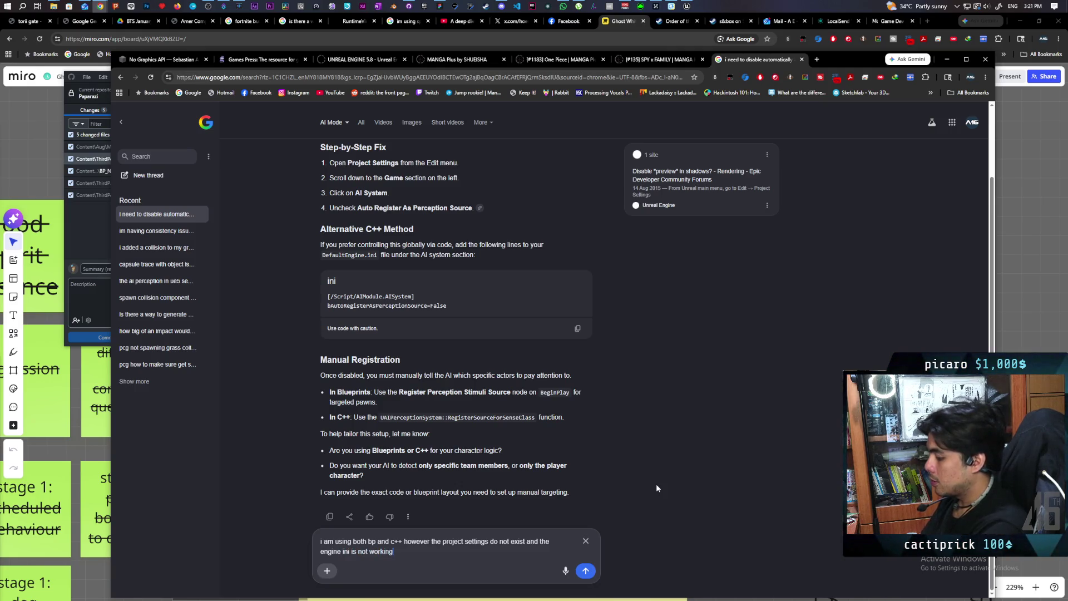
pyautogui.write('. n')
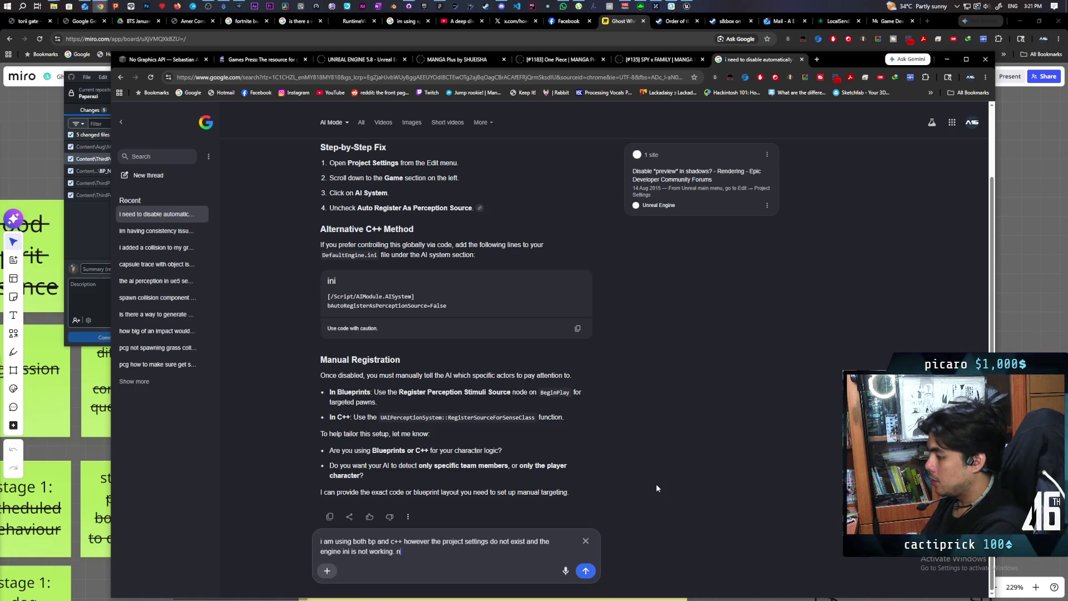
pyautogui.write('pcs an sti')
pyautogui.write('ll see the play')
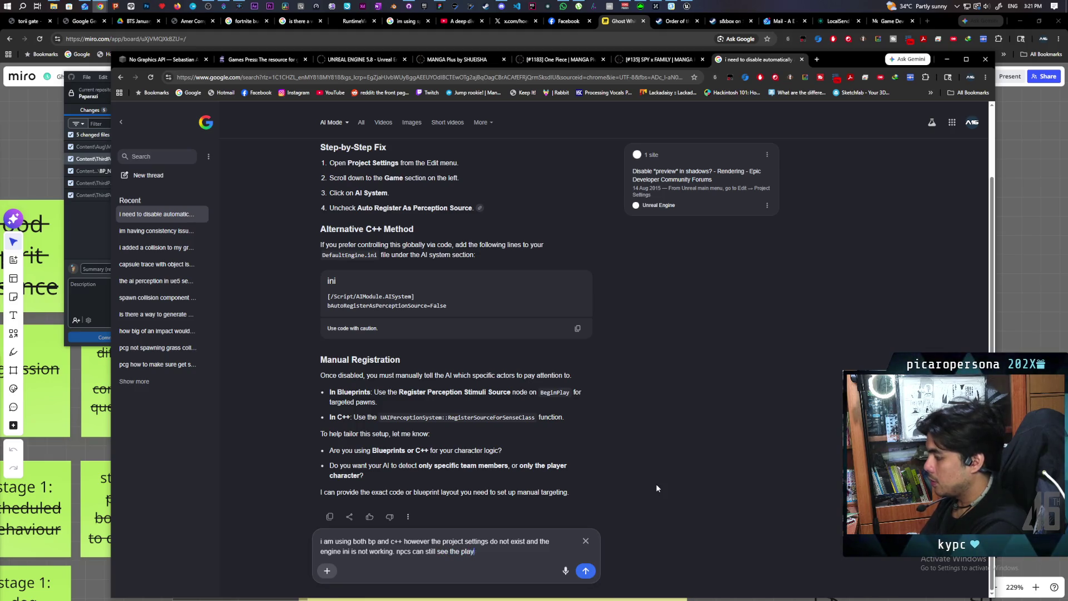
pyautogui.write('anyway')
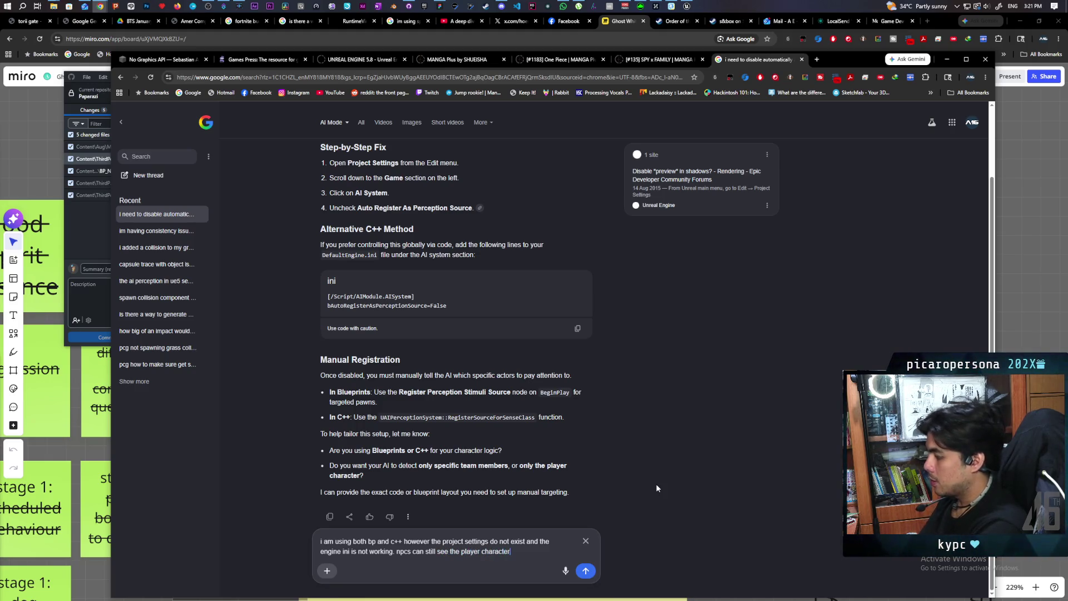
pyautogui.press('Return')
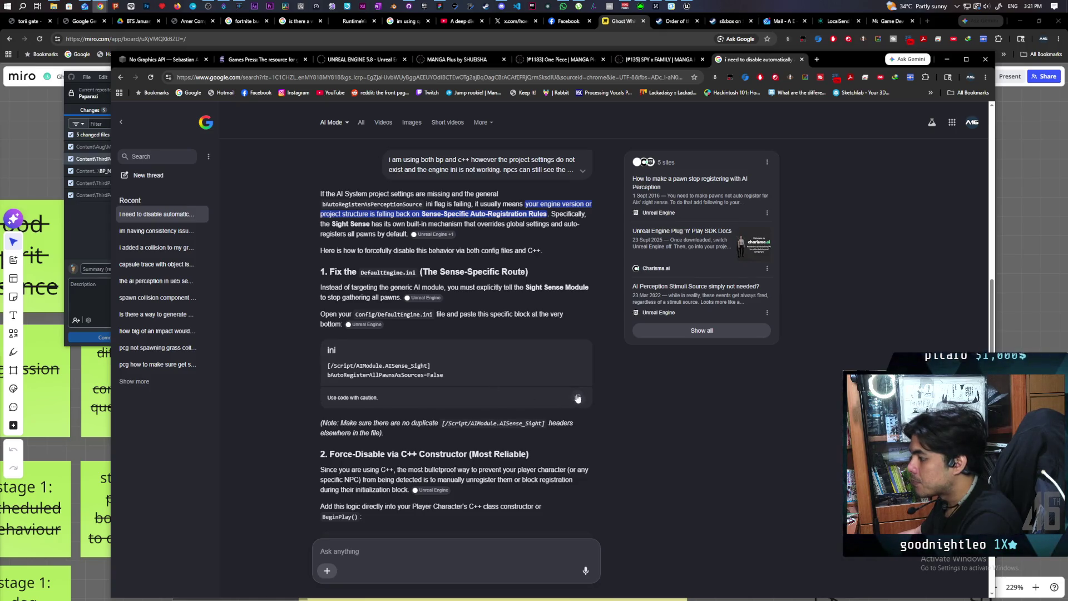
# Glance at the Unreal editor, then return to the AI's AISense_Sight DefaultEngine.ini answer.
pyautogui.hotkey('alt', 'Tab')
pyautogui.click(688, 6)
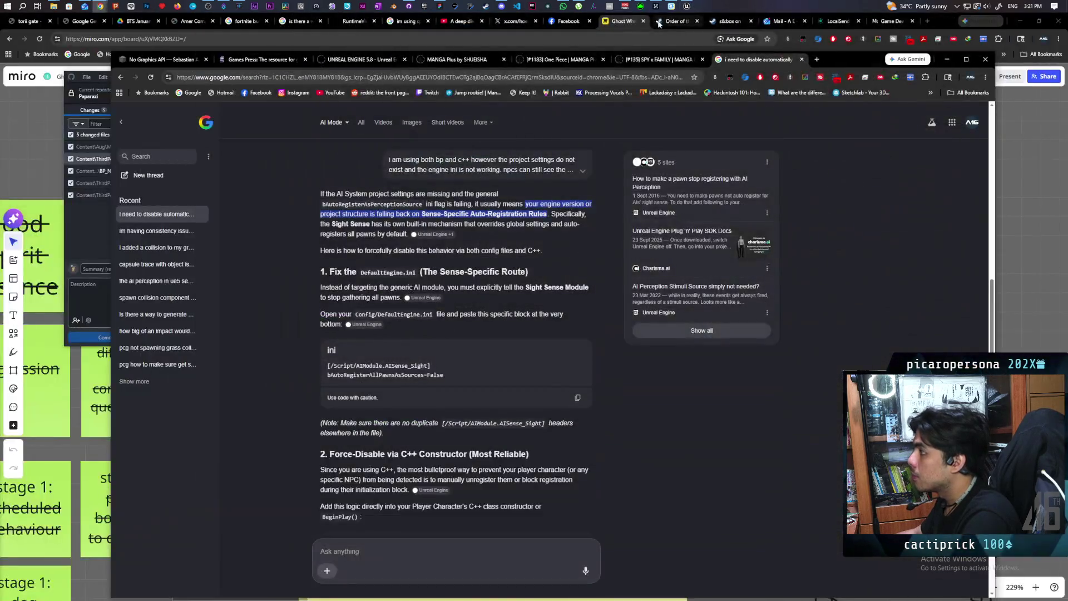
# Open DefaultEngine.ini from the project's Config folder in Notepad++.
pyautogui.click(54, 6)
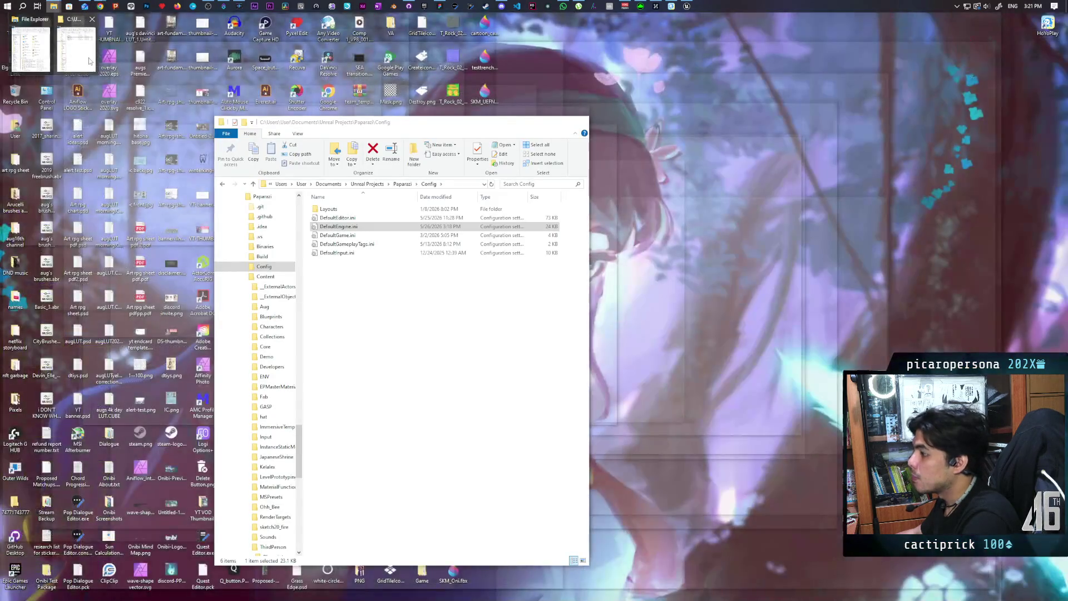
pyautogui.click(75, 50)
pyautogui.rightClick(346, 229)
pyautogui.click(369, 272)
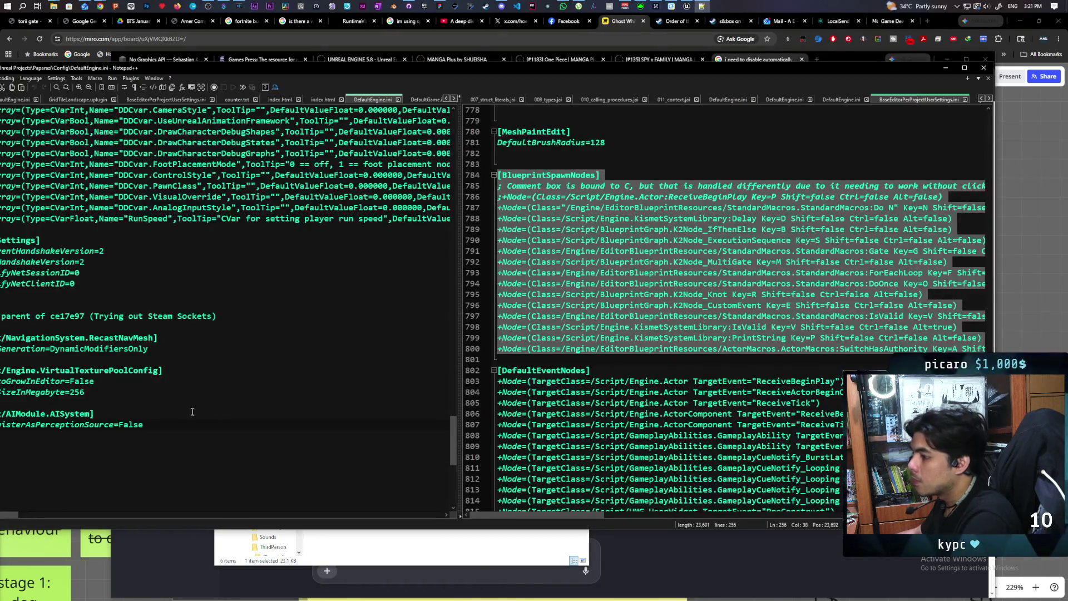
pyautogui.moveTo(395, 73); pyautogui.dragTo(565, 64)
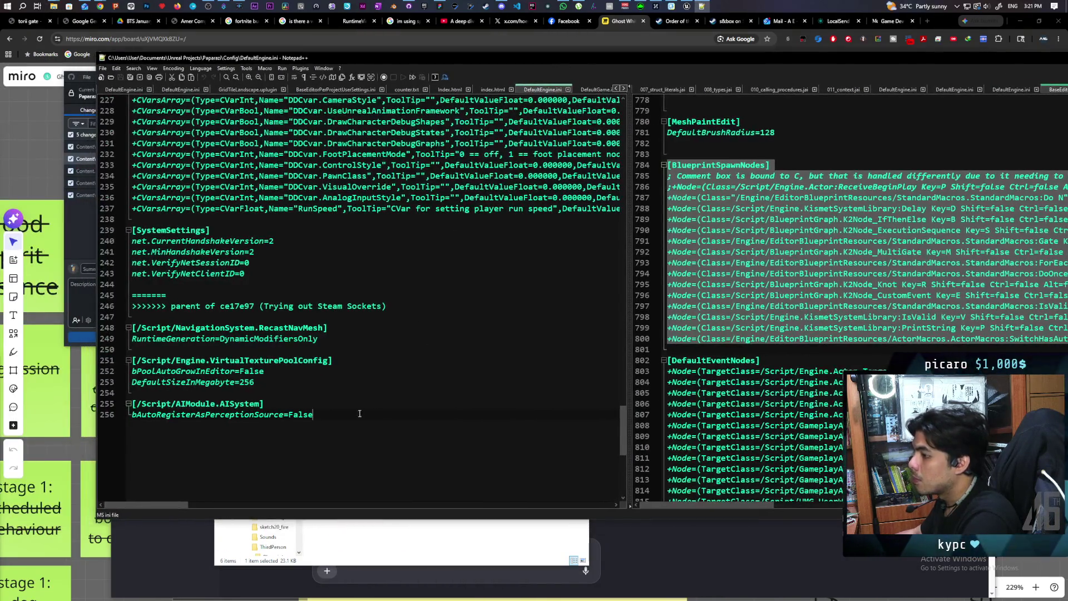
# Paste the [/Script/AIModule.AISense_Sight] block at the end, save DefaultEngine.ini, and maximize Notepad++.
pyautogui.write('[/Script/AIModule.AISense_Sight] bAutoRegisterAllPawnsAsSources=False')
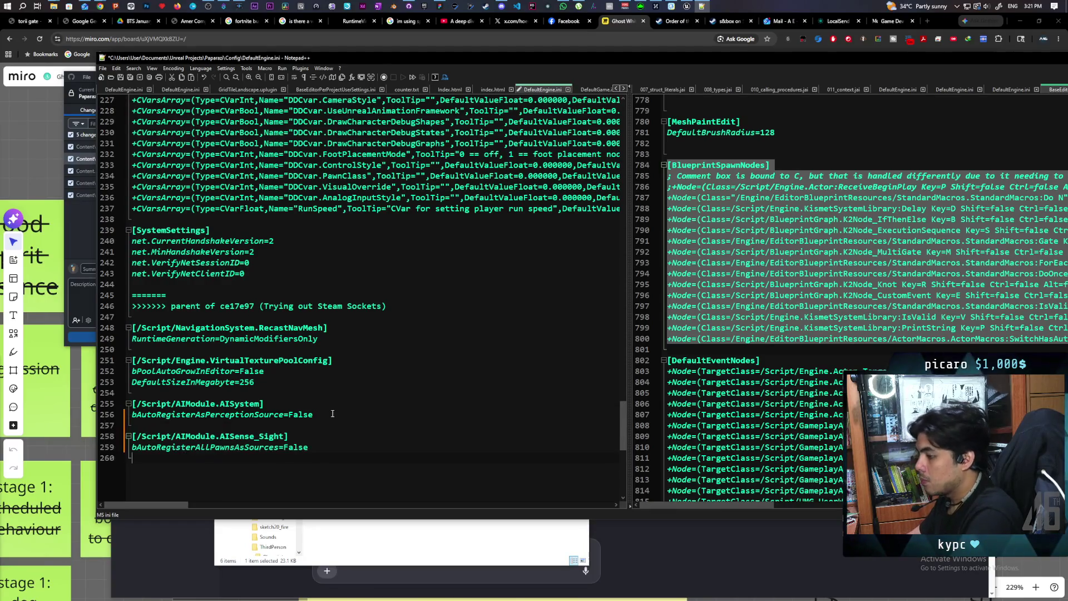
pyautogui.hotkey('ctrl', 's')
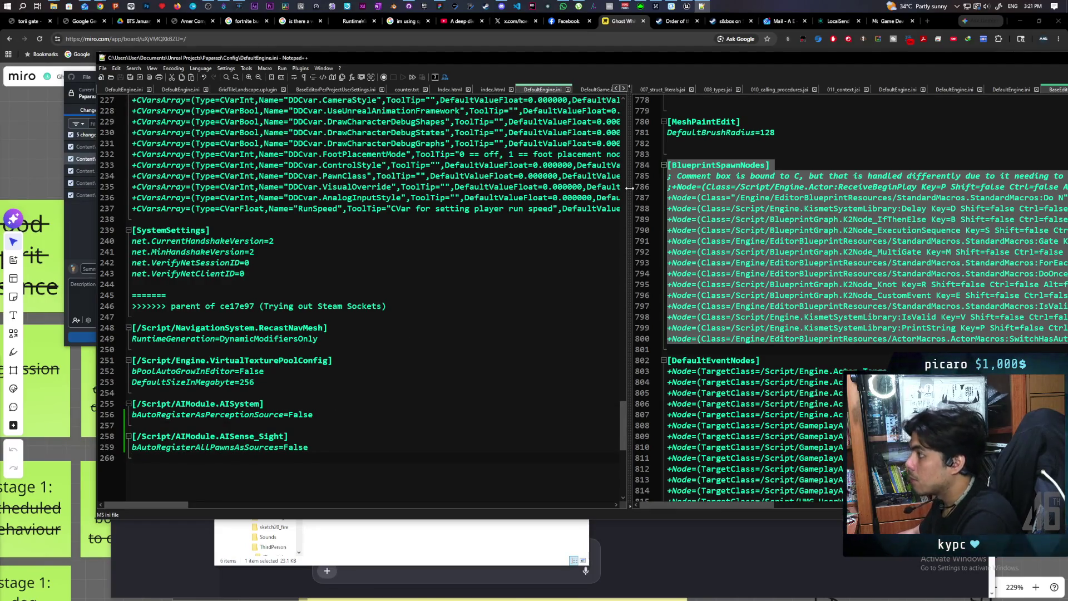
pyautogui.moveTo(688, 7)
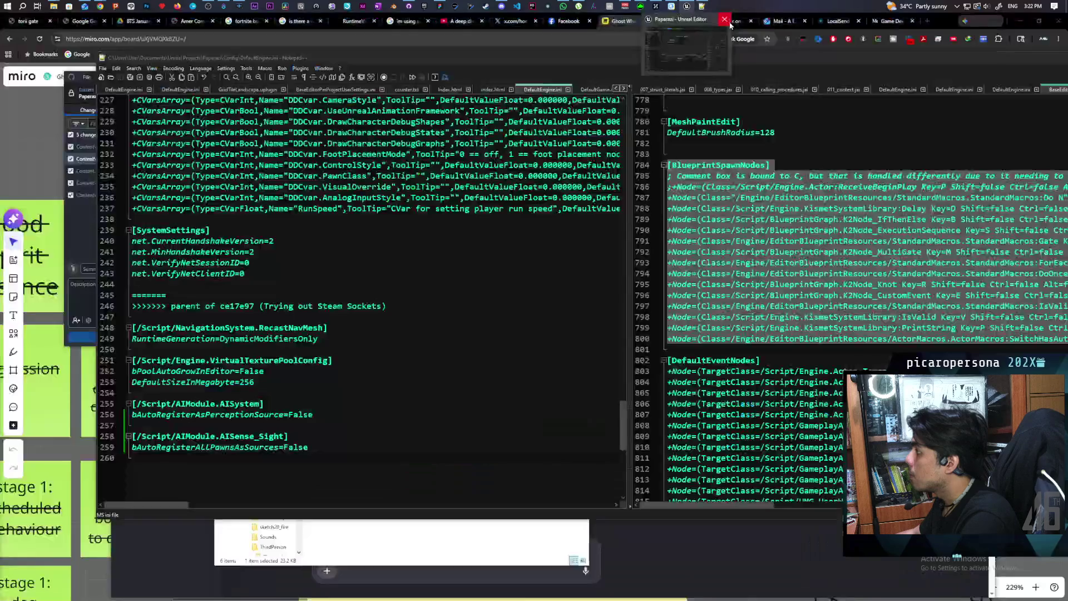
pyautogui.doubleClick(668, 59)
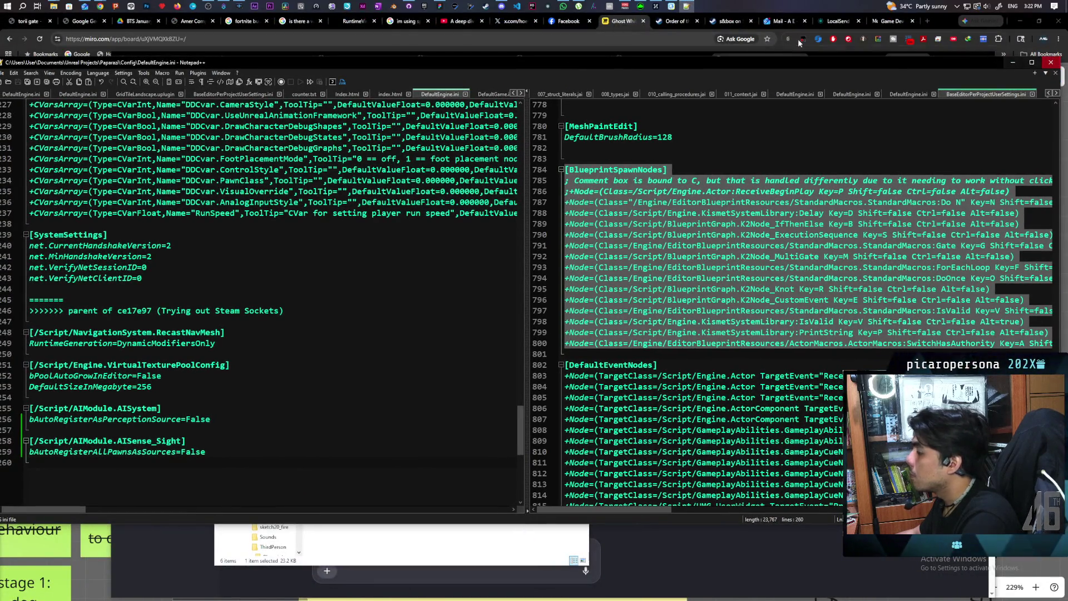
# Launch the Paparazi project from My Projects in the Epic Games Launcher library.
pyautogui.click(432, 42)
pyautogui.click(424, 6)
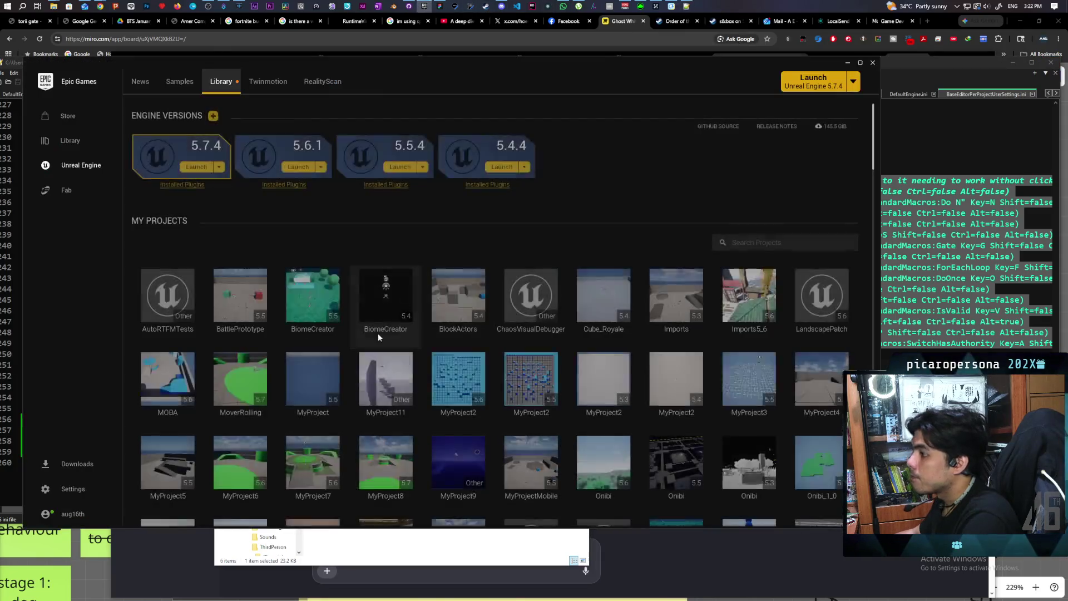
pyautogui.scroll(-2, 312, 345)
pyautogui.scroll(-1, 330, 356)
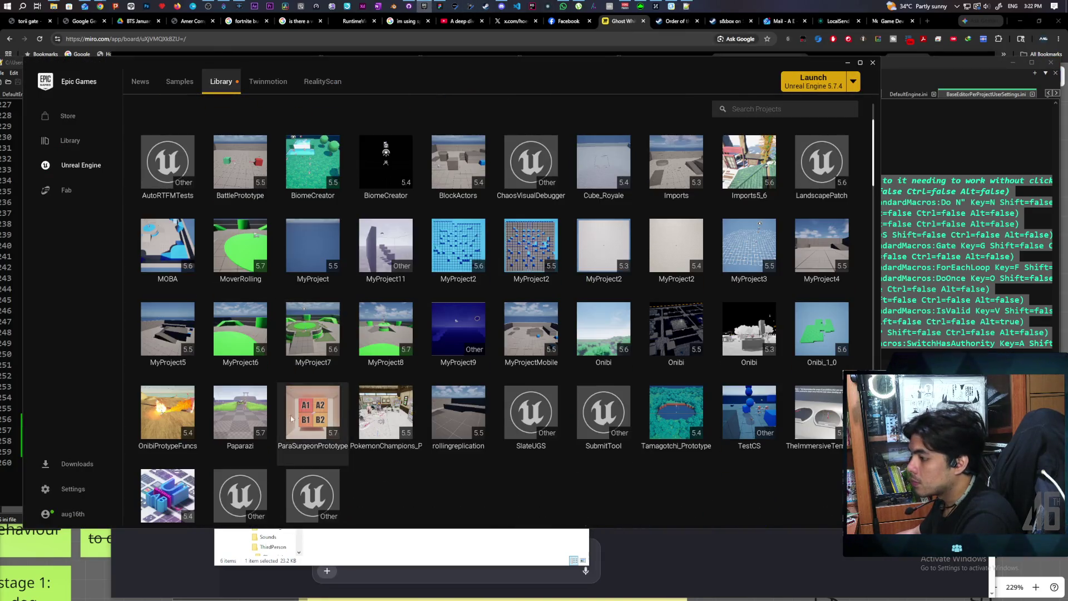
pyautogui.doubleClick(241, 417)
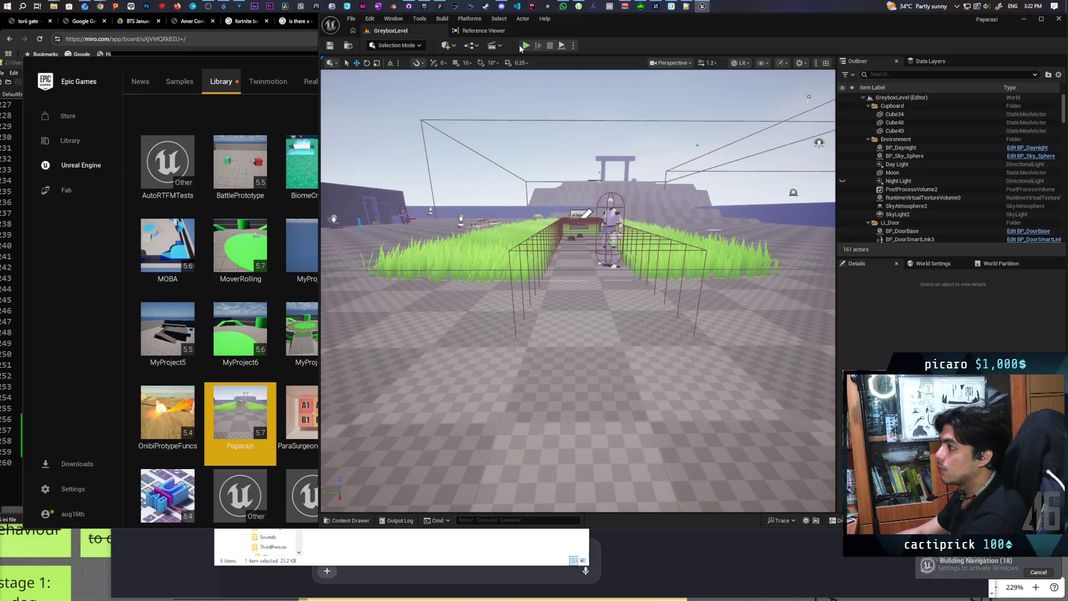
# Play-test GreyboxLevel, walking the character past the arch and pillar to the white NPC.
pyautogui.click(526, 45)
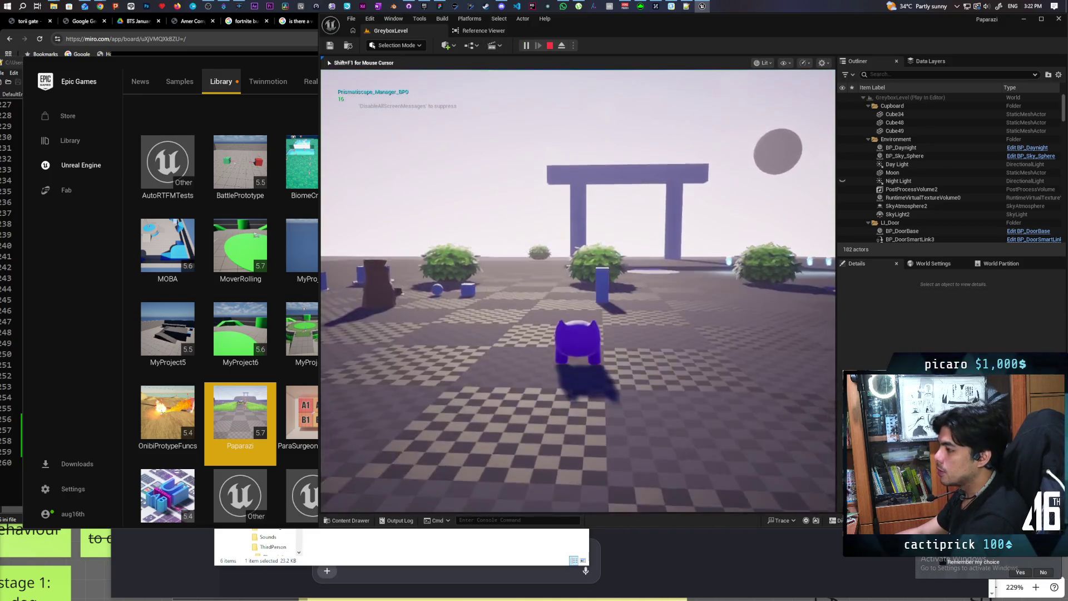
pyautogui.press('w')
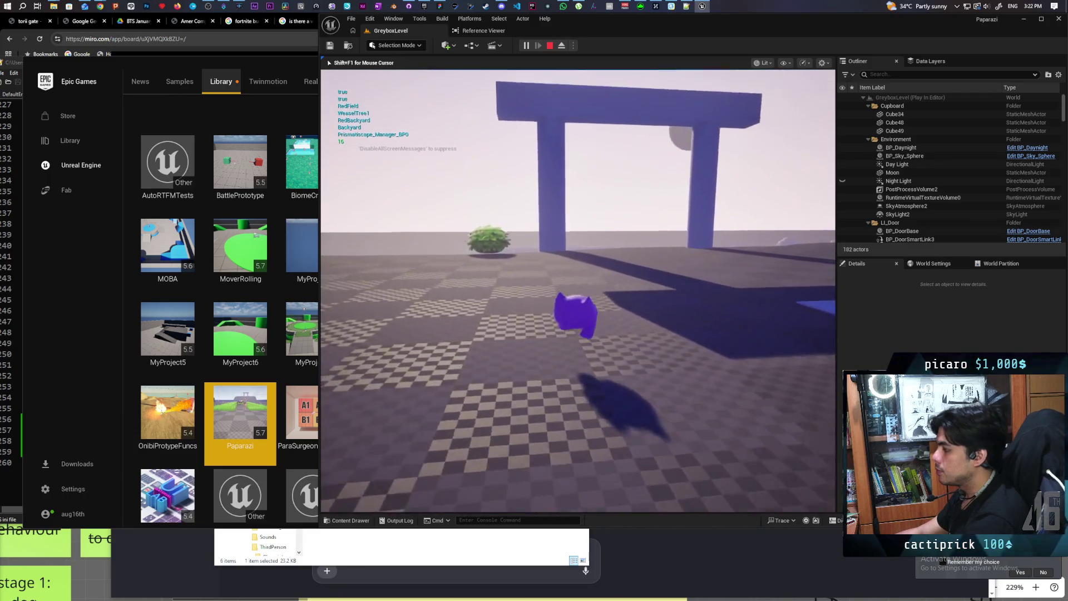
pyautogui.press('w')
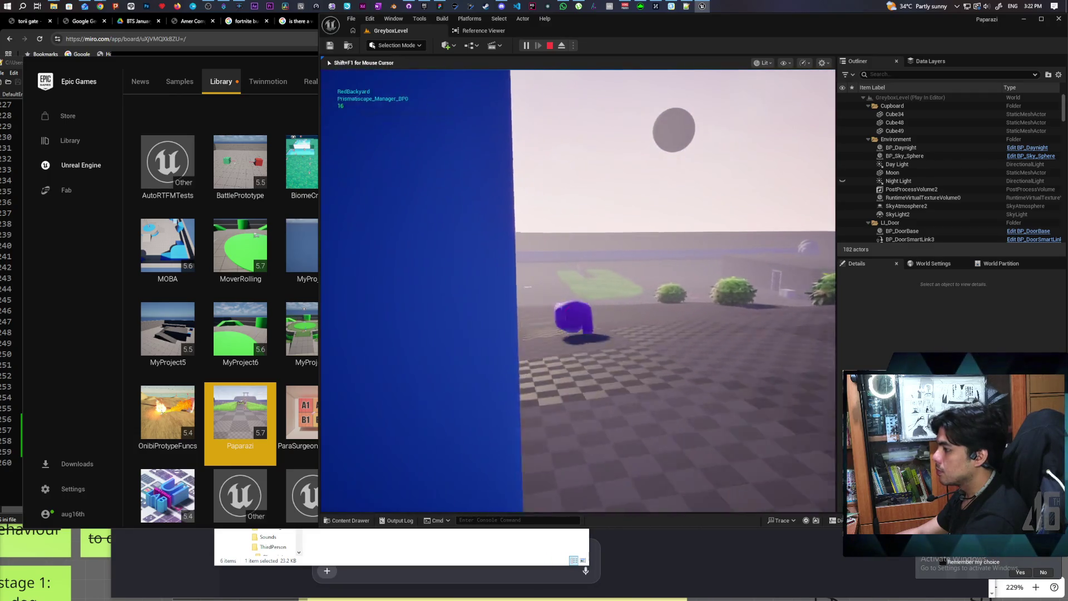
pyautogui.press('w')
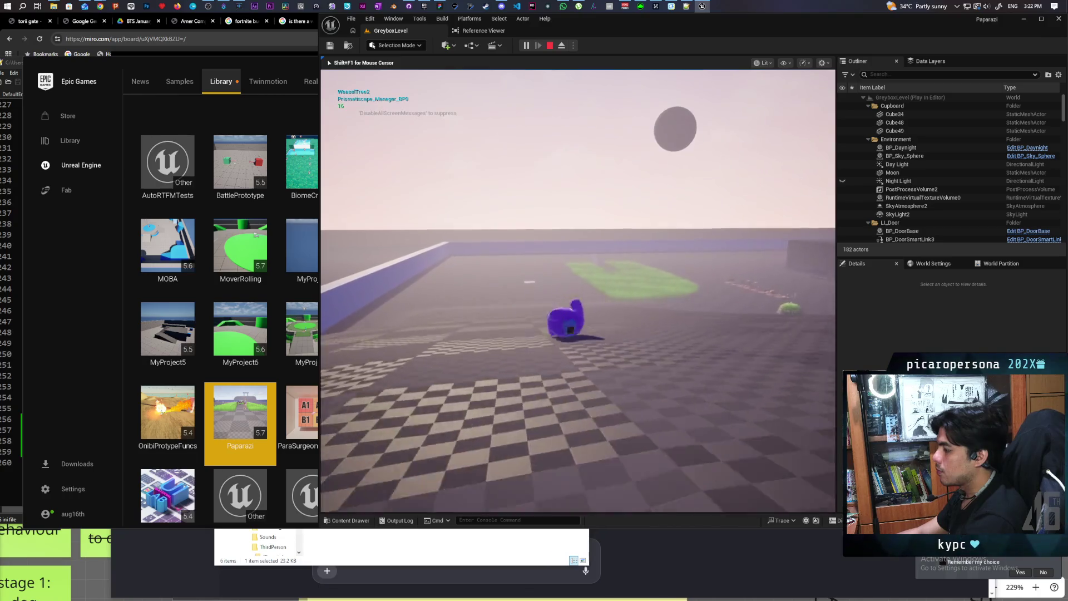
pyautogui.press('w')
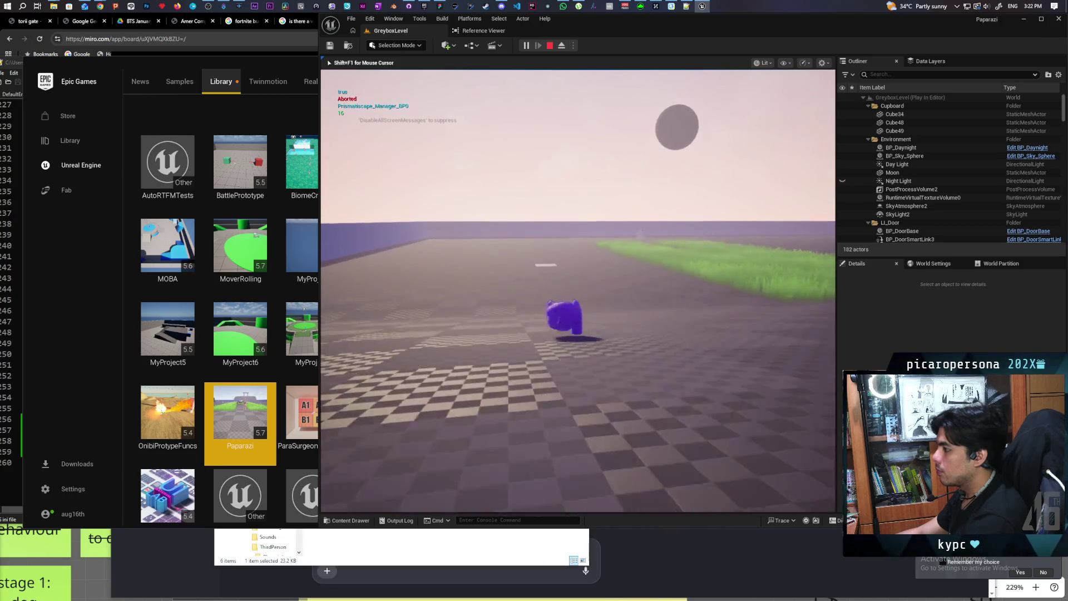
pyautogui.press('w')
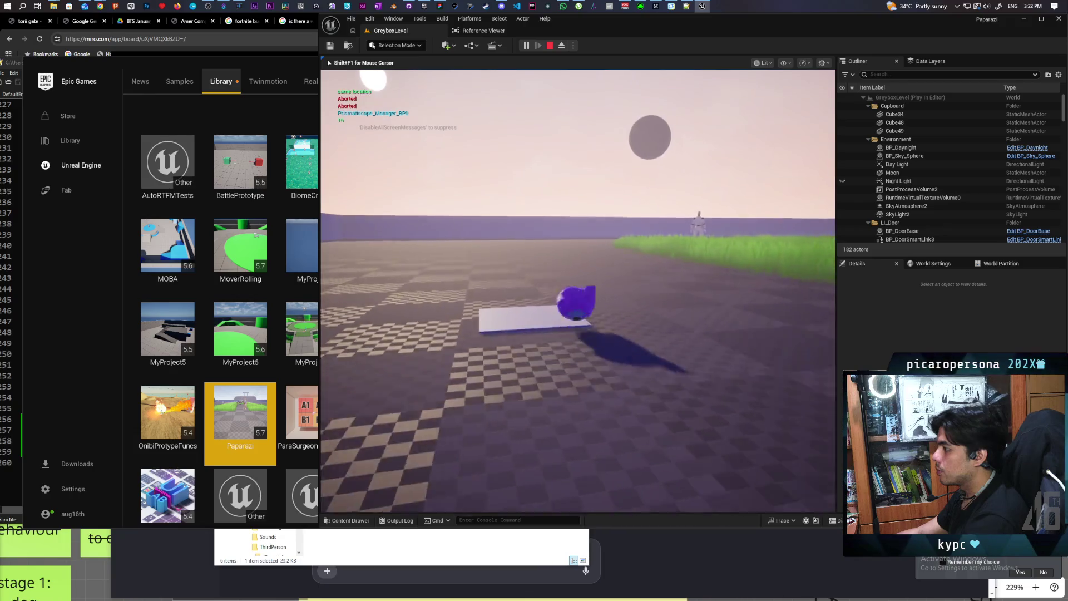
pyautogui.press('w')
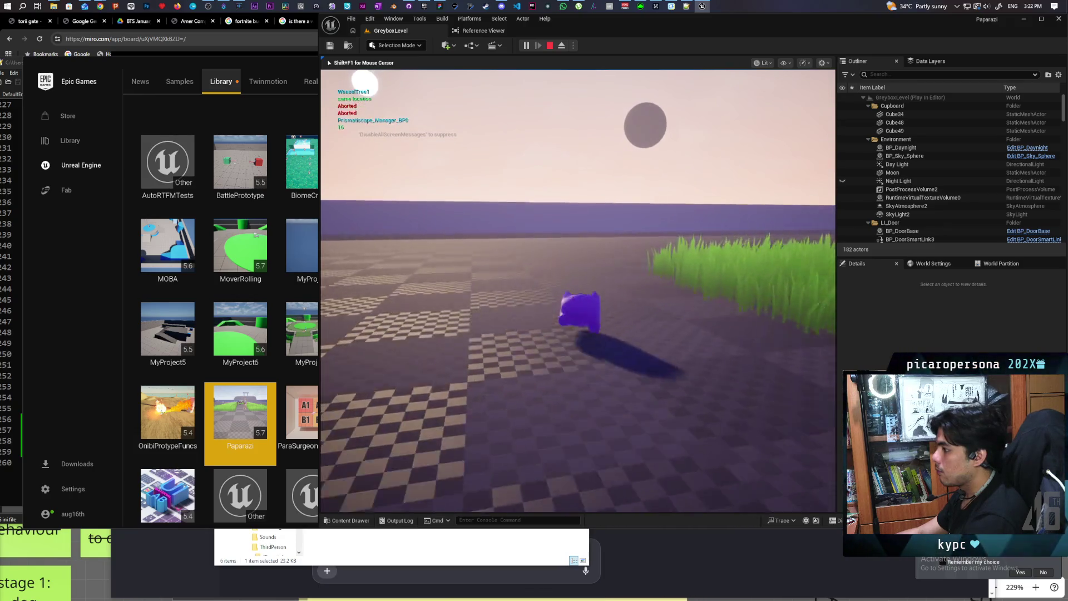
pyautogui.press('w')
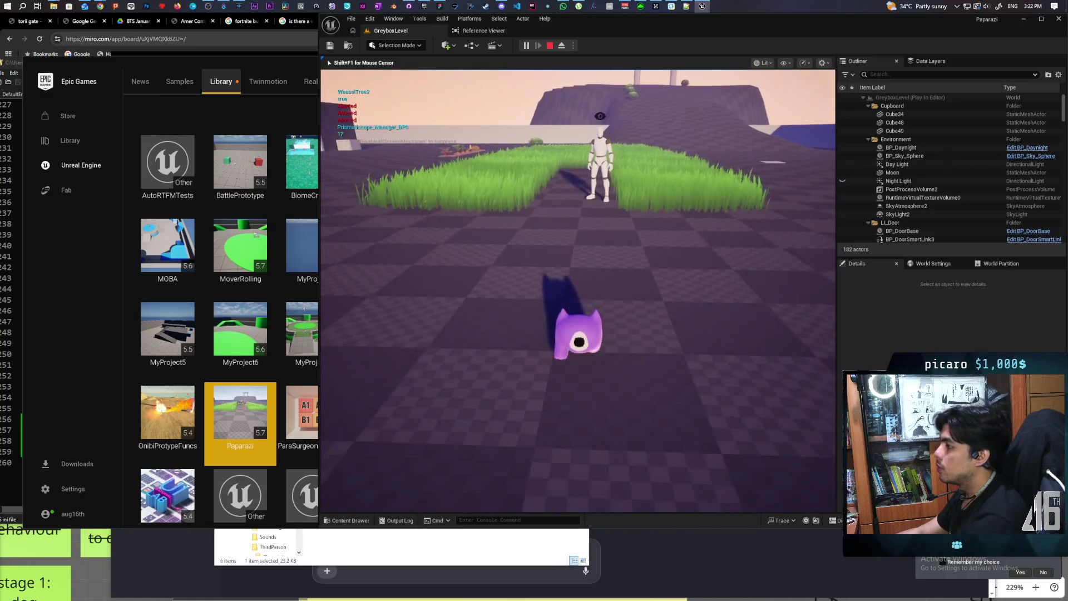
# Stop the play test and scroll back to the AI answer's C++ BeginPlay unregister fix.
pyautogui.press('Escape')
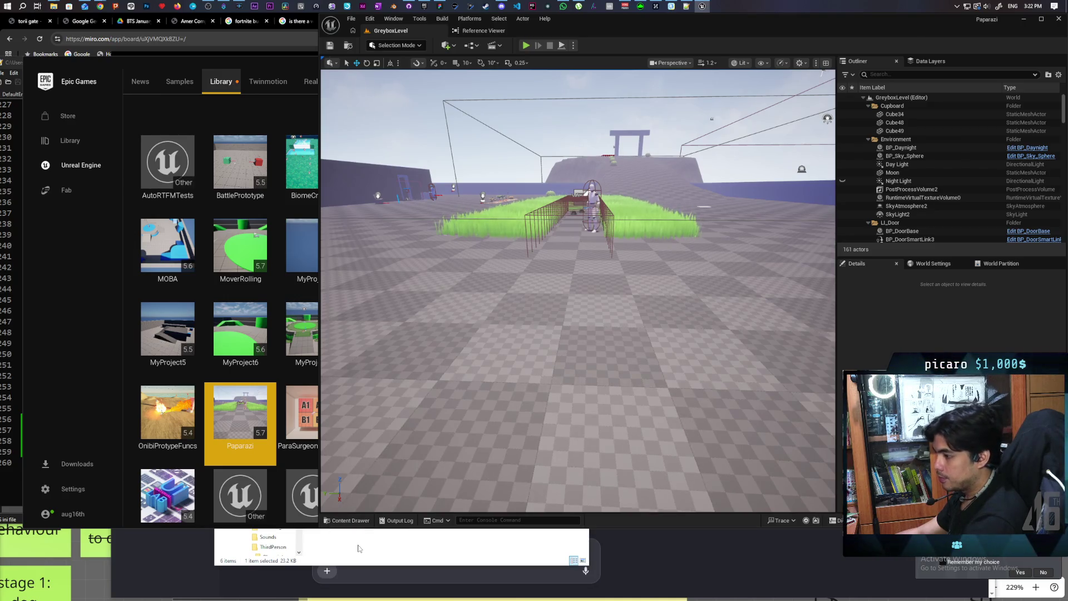
pyautogui.click(146, 553)
pyautogui.scroll(-3, 290, 369)
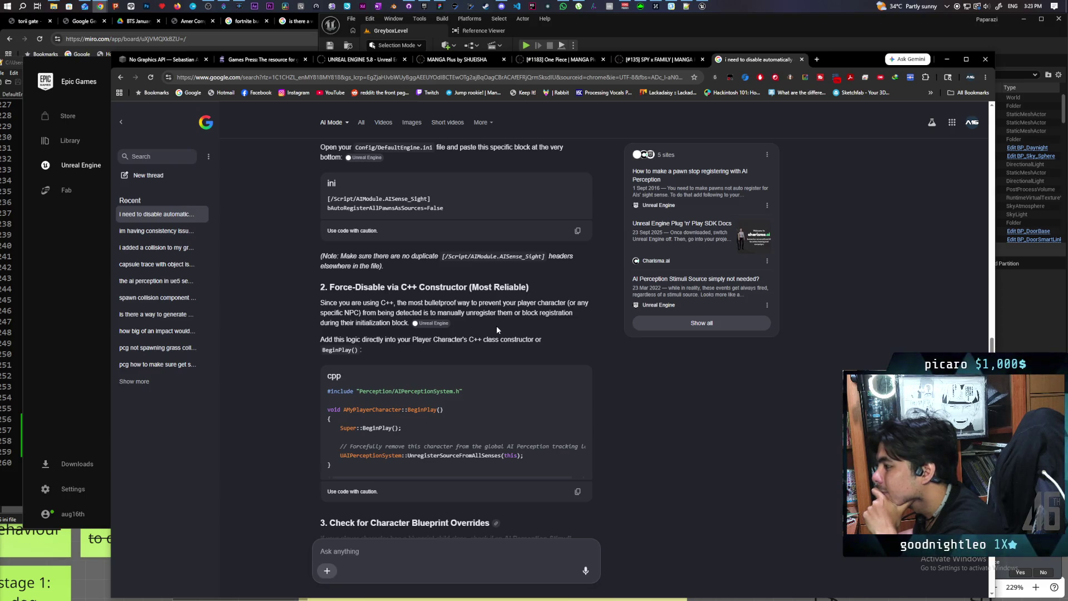
pyautogui.scroll(-2, 500, 319)
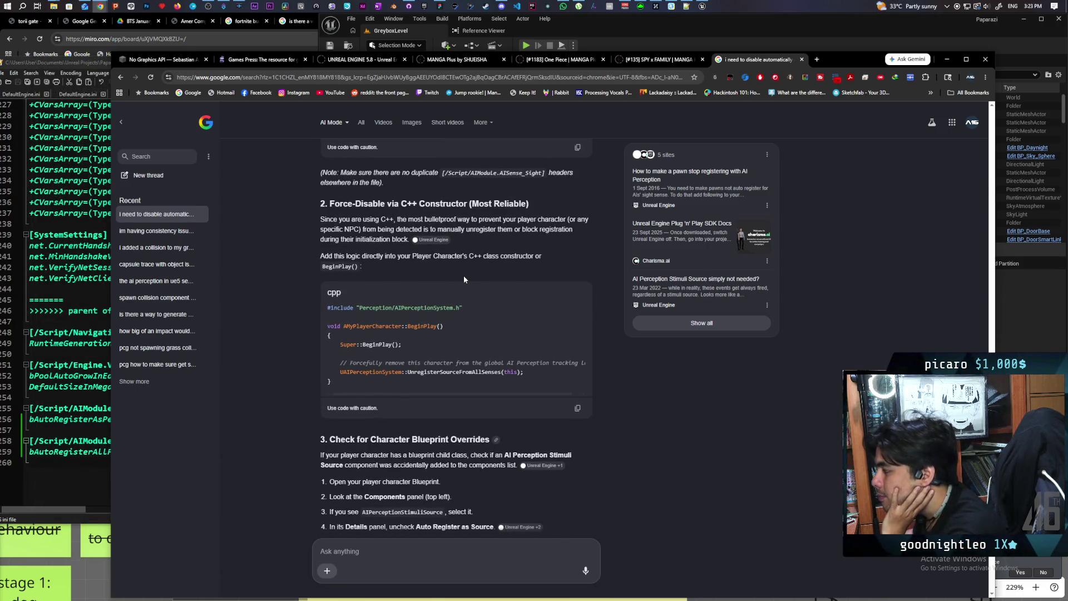
pyautogui.scroll(-1, 463, 280)
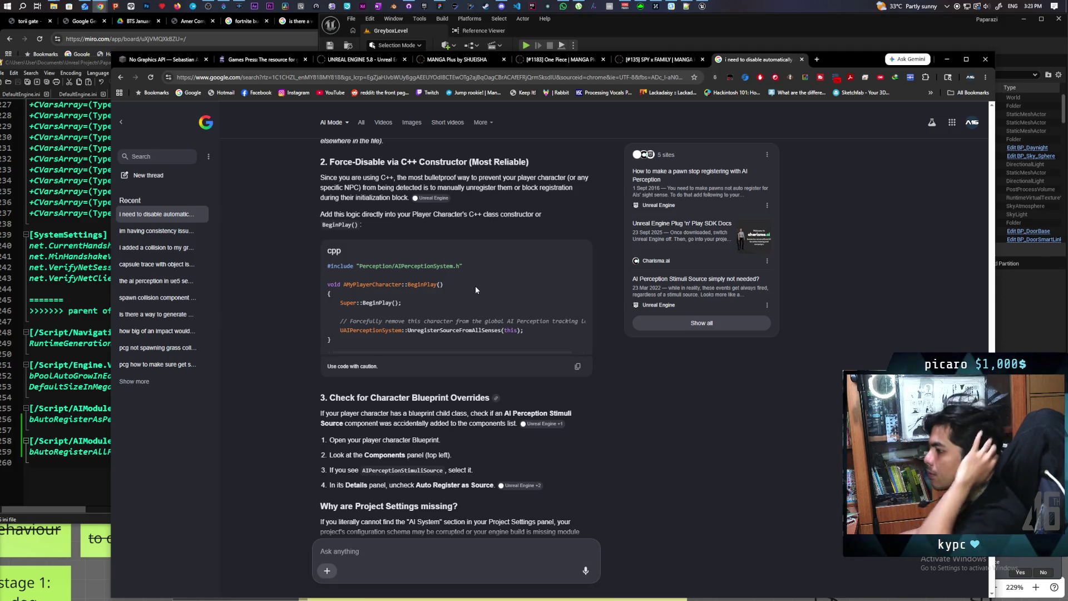
pyautogui.scroll(-1, 475, 287)
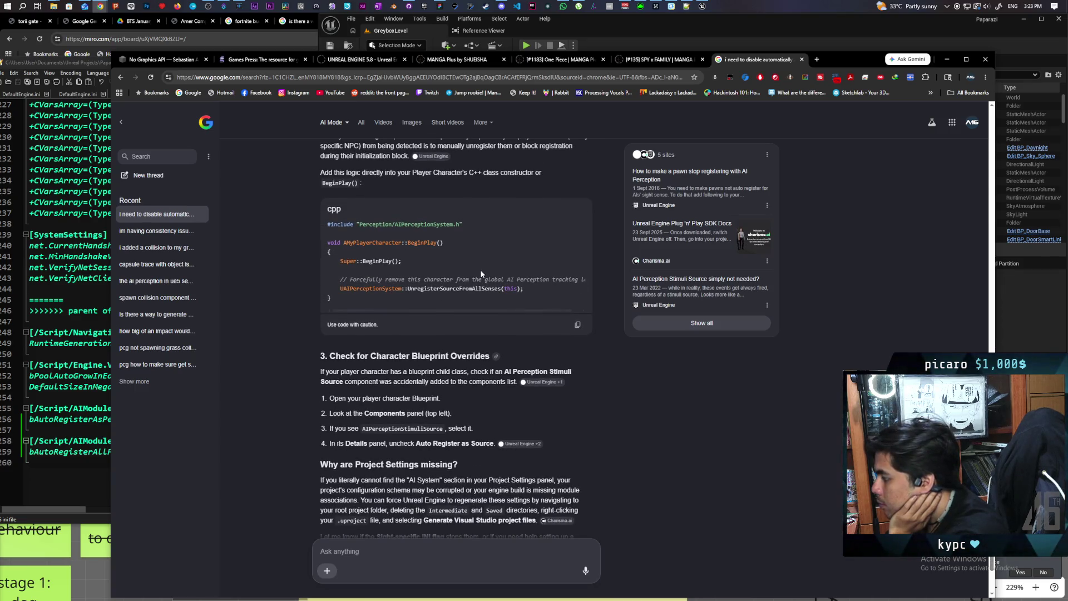
pyautogui.scroll(-1, 482, 273)
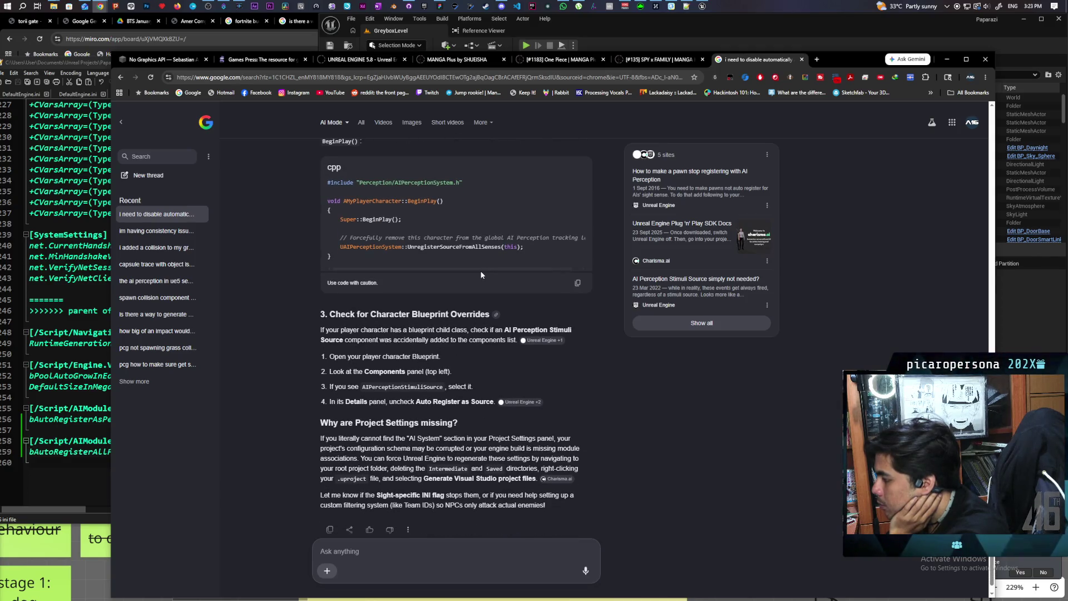
pyautogui.scroll(-1, 482, 274)
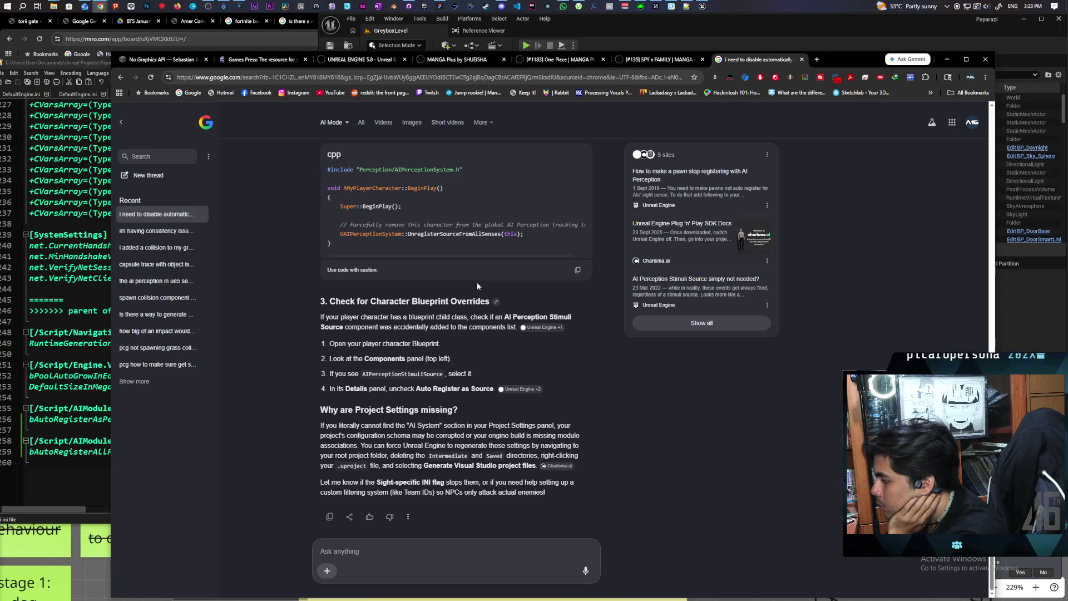
# Send the follow-up 'ai system section does exist but the checkbox you mentioned does not'.
pyautogui.click(487, 545)
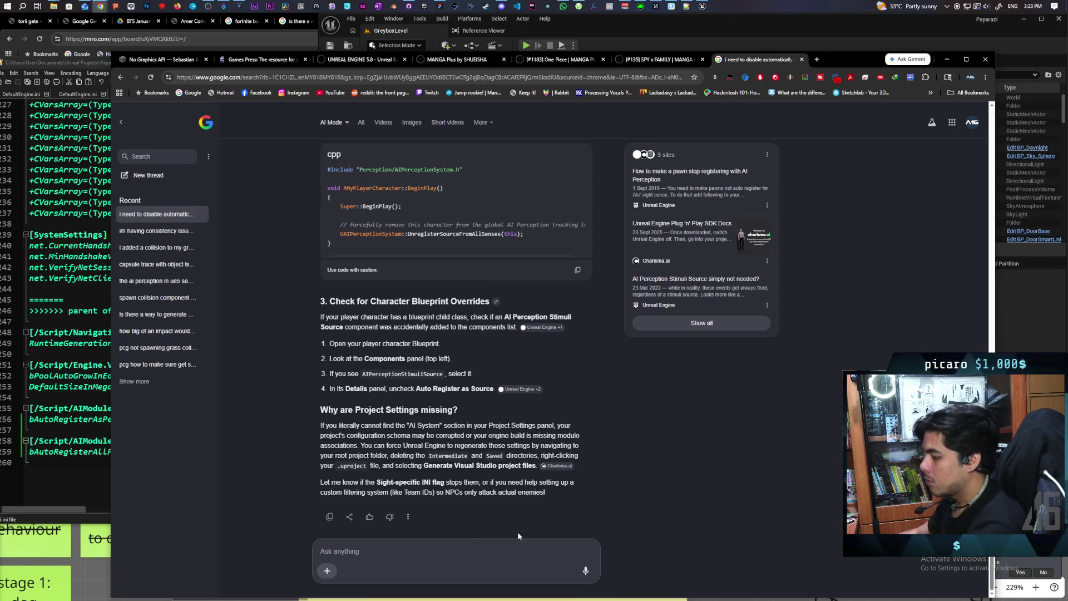
pyautogui.write('ai s')
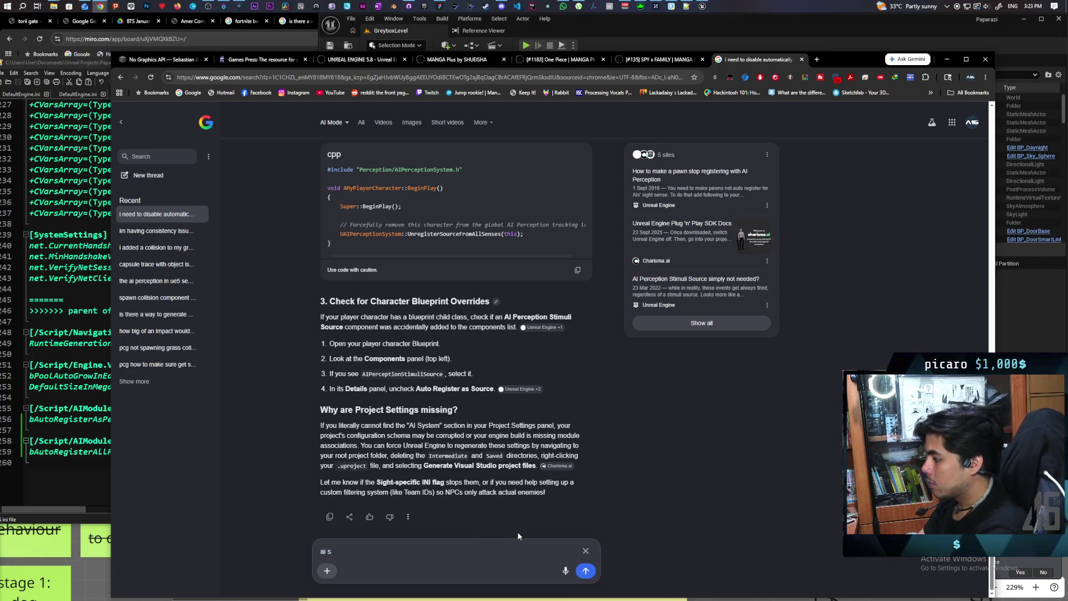
pyautogui.write('ystem section d')
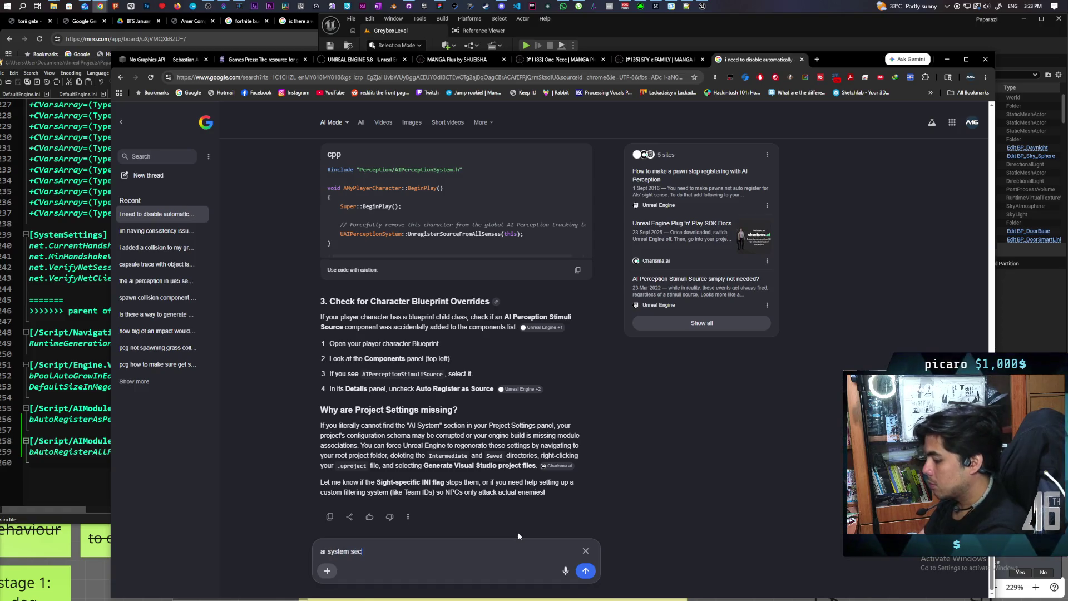
pyautogui.write('oes exist')
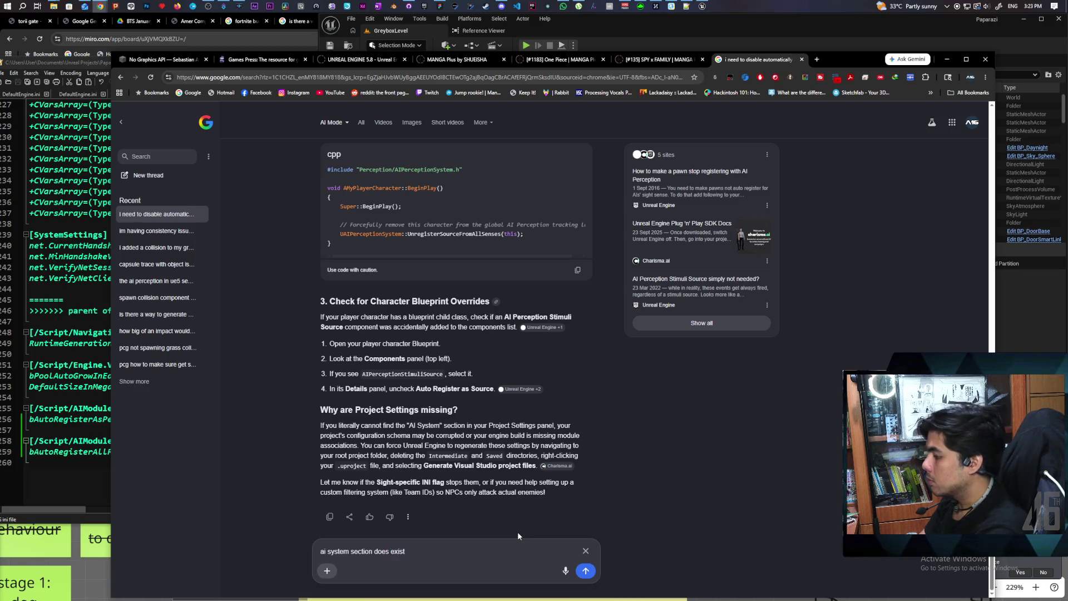
pyautogui.write(' btu t')
pyautogui.press('BackSpace')
pyautogui.press('BackSpace')
pyautogui.press('BackSpace')
pyautogui.write('ut the checkbox you mentioned')
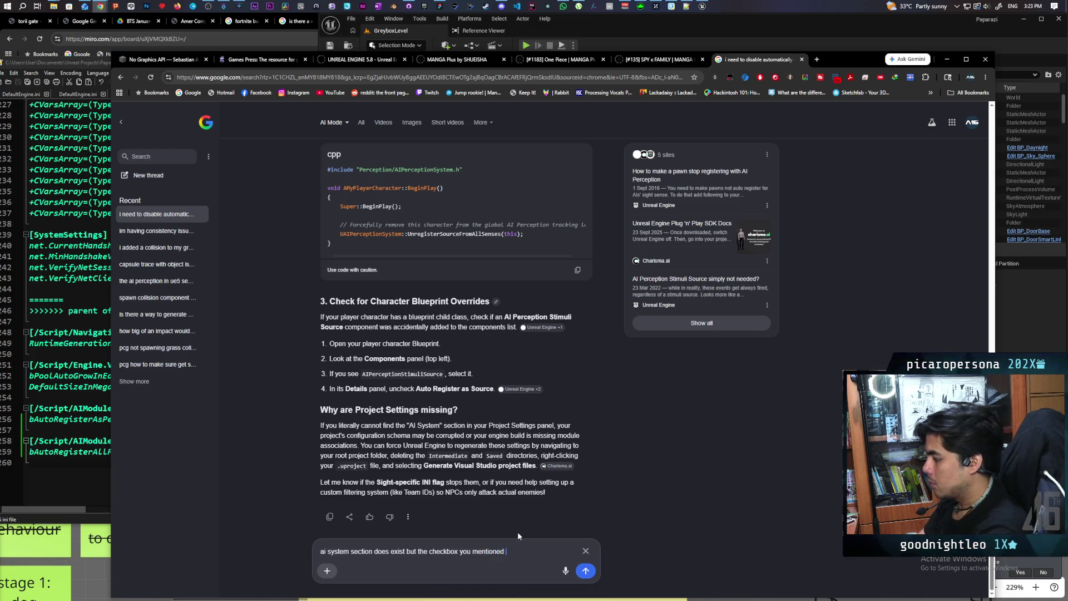
pyautogui.write(' does not')
pyautogui.press('Return')
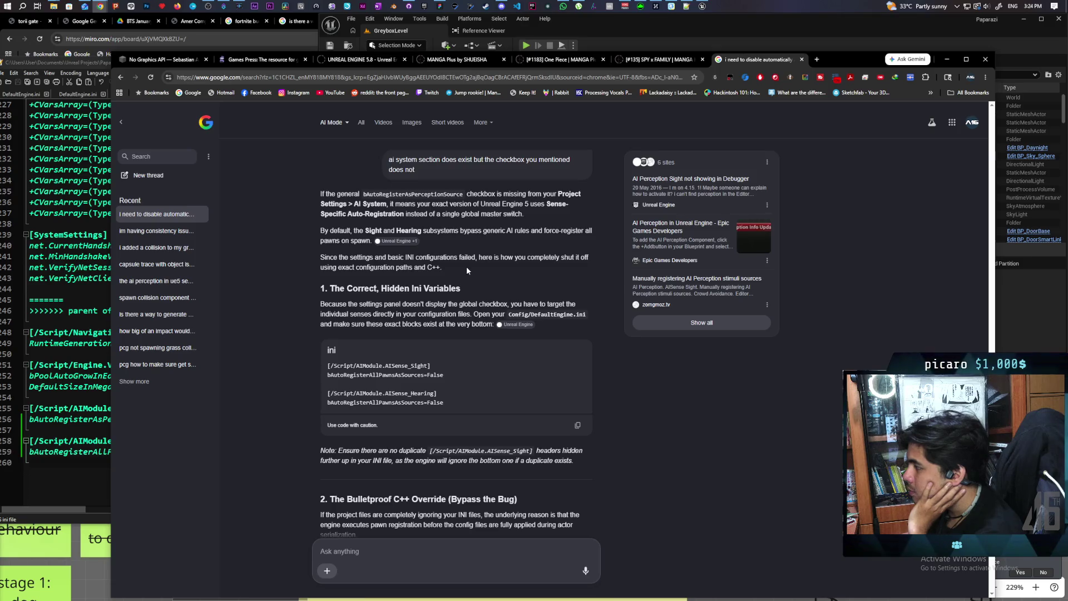
# Review the revised Sight/Hearing ini answer, then bring DefaultEngine.ini in Notepad++ forward.
pyautogui.scroll(-1, 484, 265)
pyautogui.scroll(1, 445, 263)
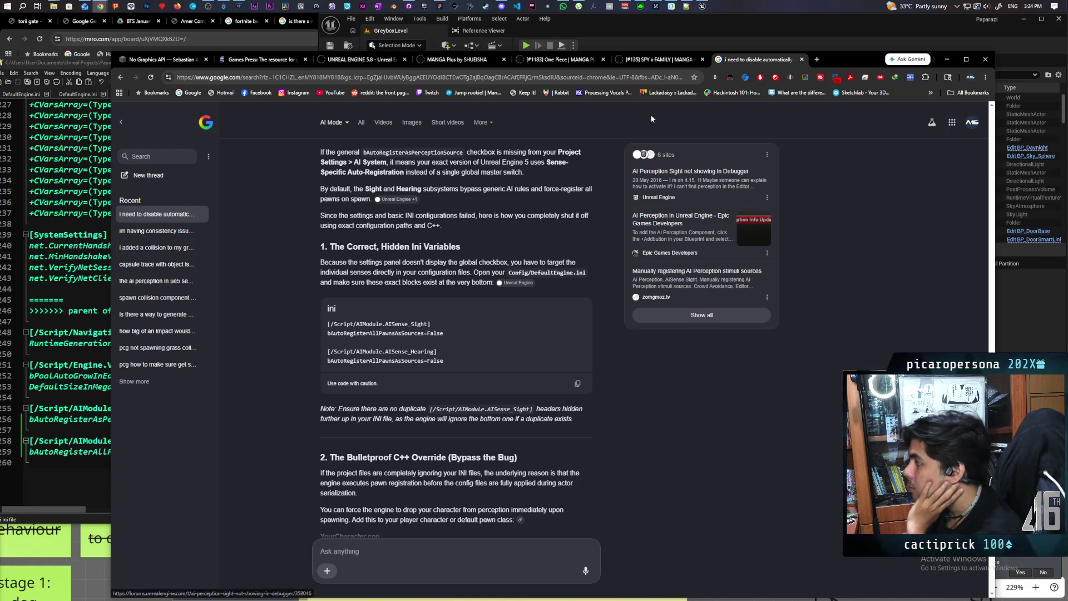
pyautogui.click(687, 7)
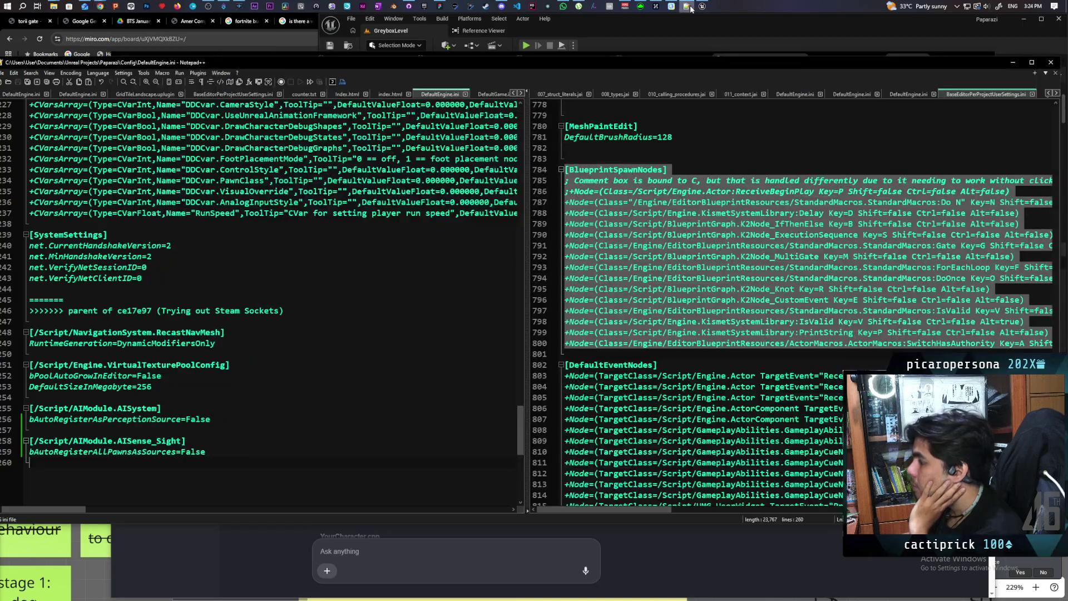
# Search DefaultEngine.ini for a duplicate [/Script/AIModule.AISystem] header, then return to the AI's Sight/Hearing answer.
pyautogui.click(240, 395)
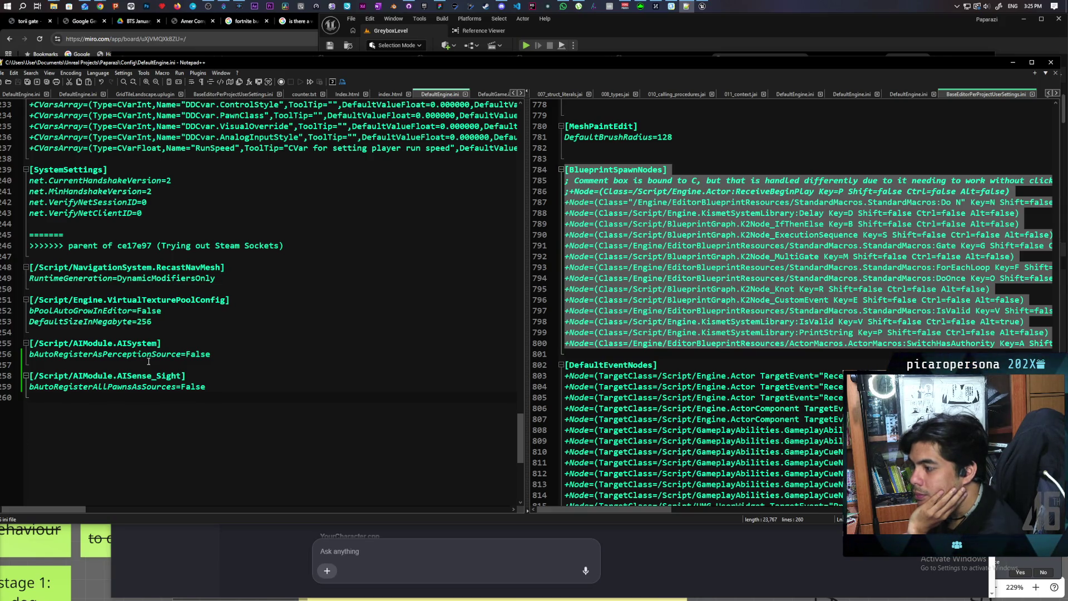
pyautogui.moveTo(161, 343); pyautogui.dragTo(29, 343)
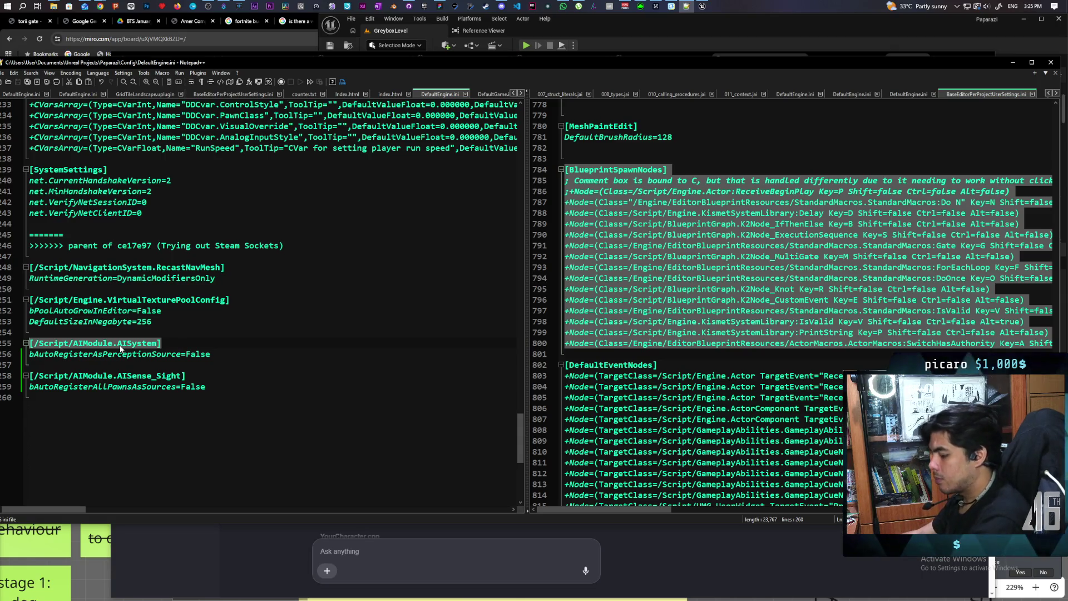
pyautogui.hotkey('ctrl', 'f')
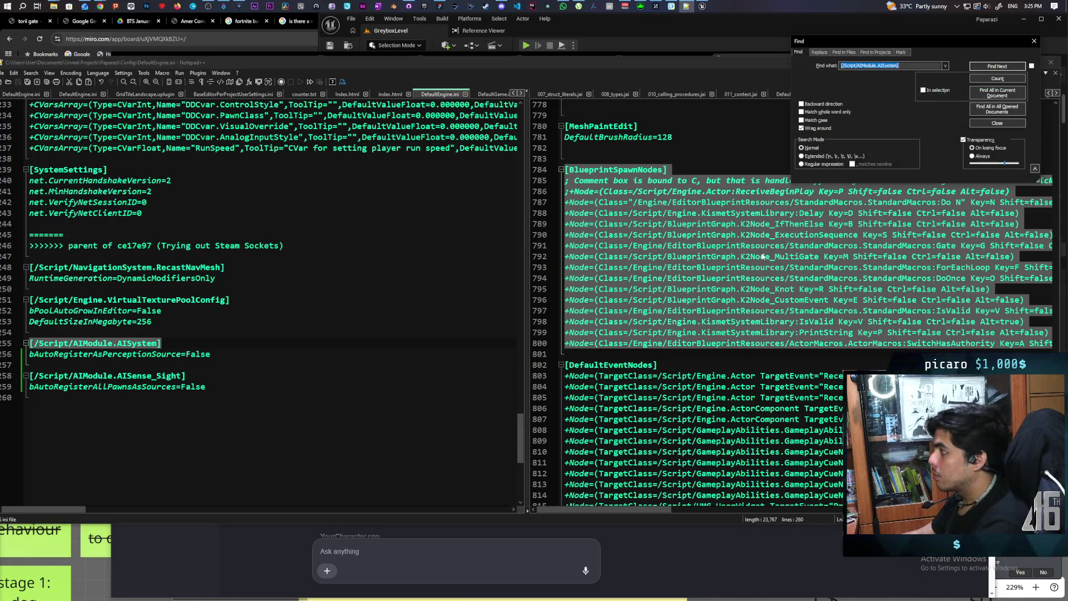
pyautogui.click(995, 66)
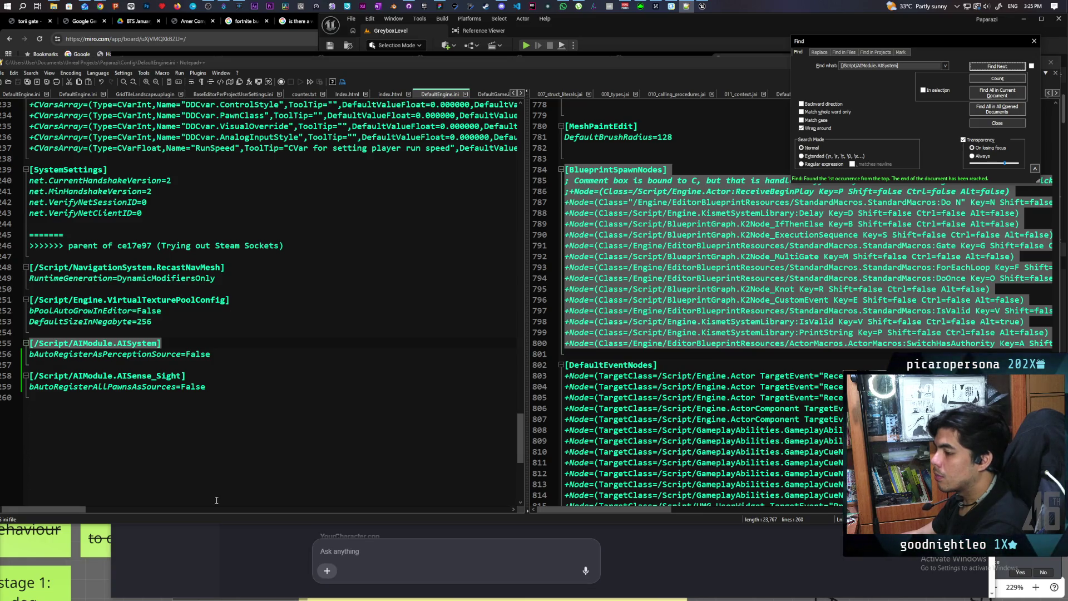
pyautogui.click(196, 563)
pyautogui.scroll(-3, 310, 482)
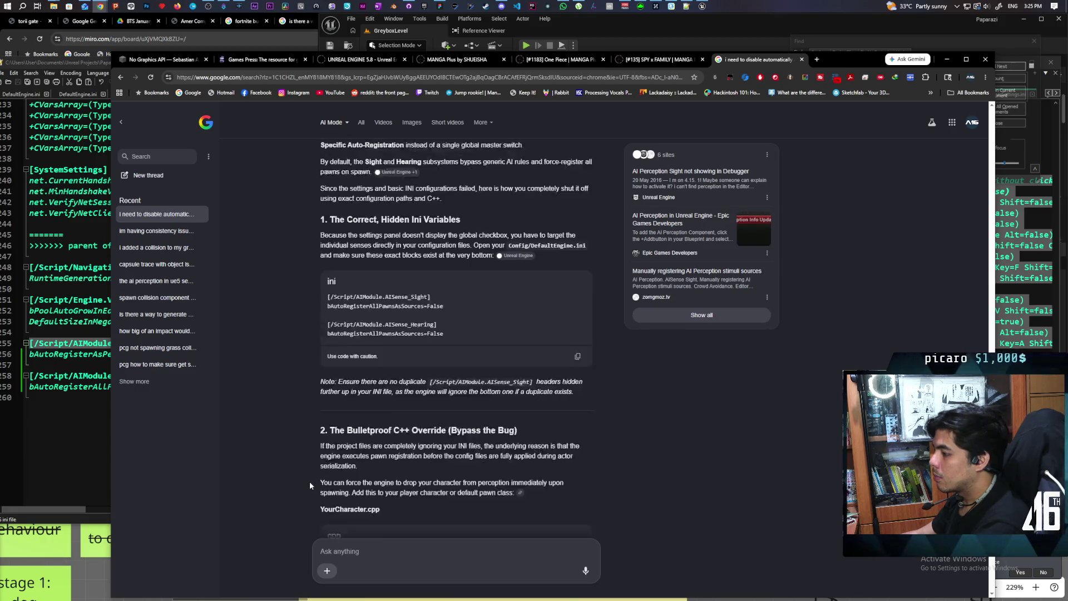
pyautogui.scroll(-2, 306, 479)
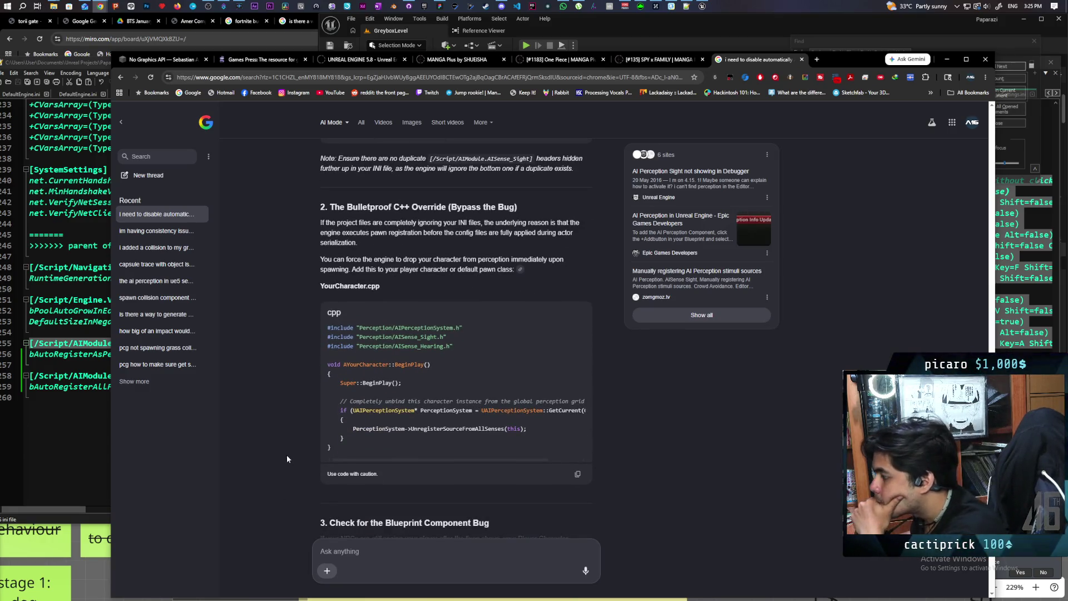
pyautogui.scroll(-3, 287, 458)
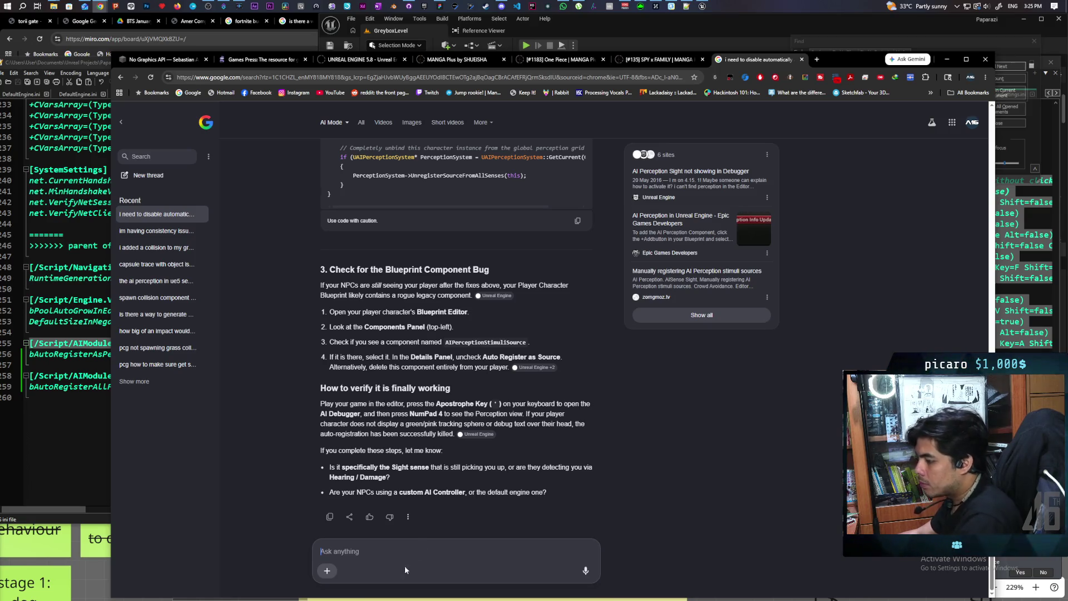
# Send AI Mode a follow-up saying you're on UE5.7 with the sight sense and the ini settings fail.
pyautogui.write('im using ')
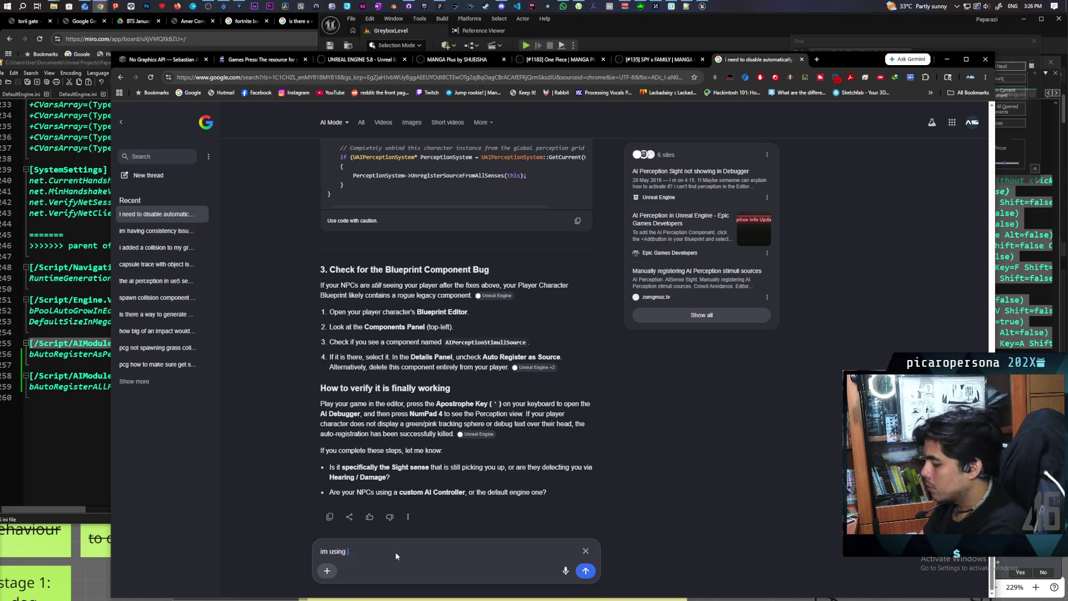
pyautogui.write('ue5.7')
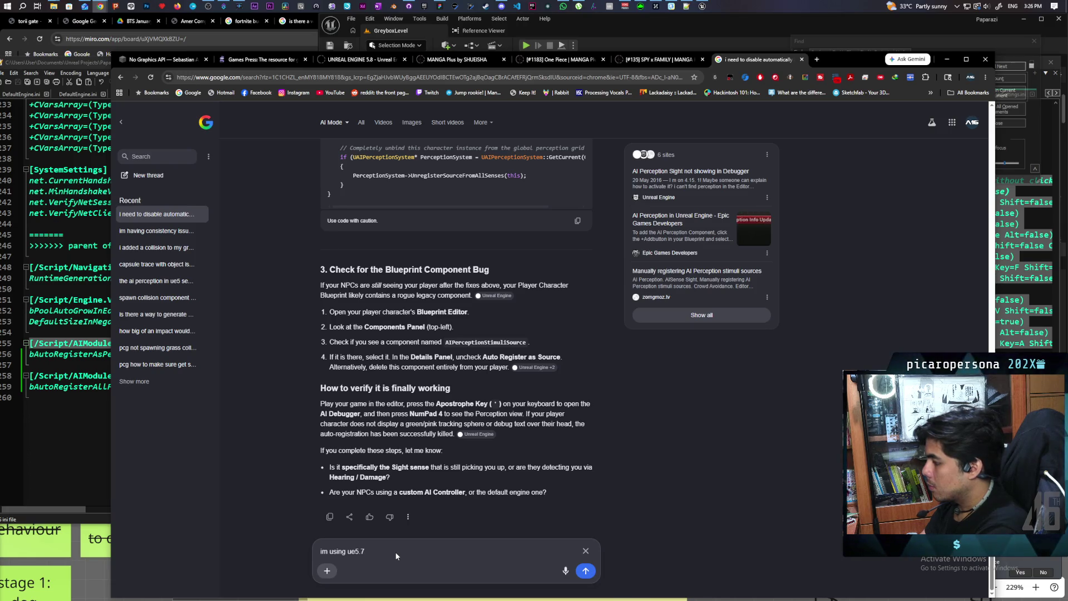
pyautogui.write(' and sight ')
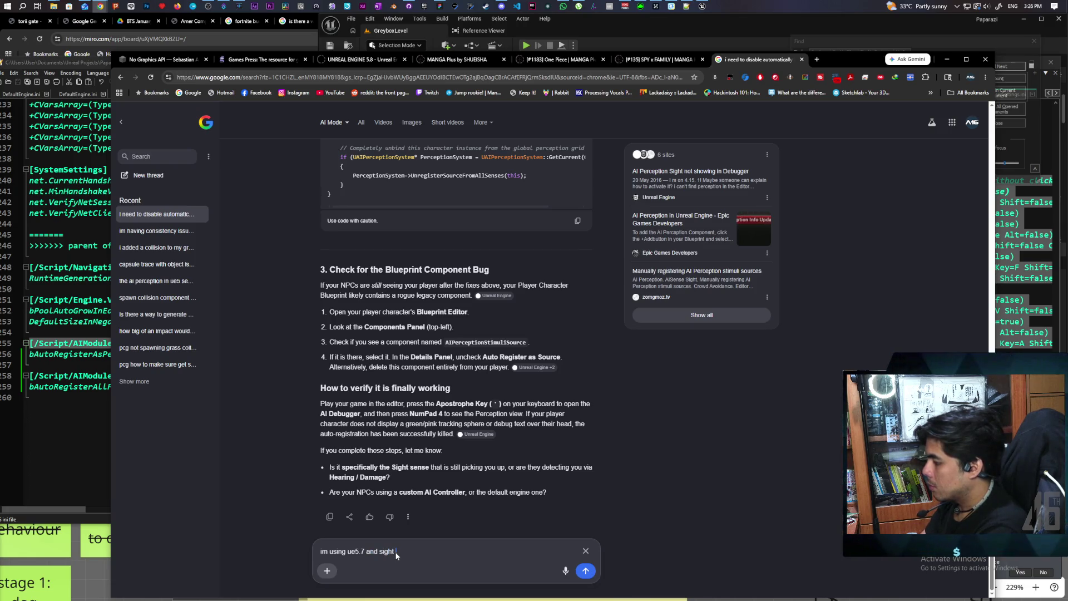
pyautogui.write('sense')
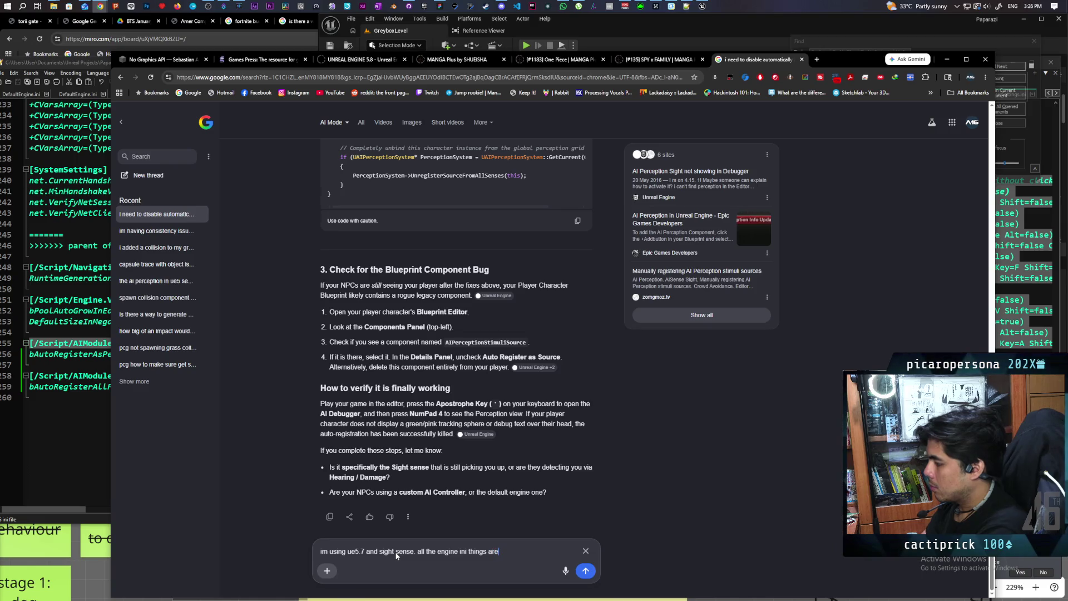
pyautogui.write('g')
pyautogui.press('Return')
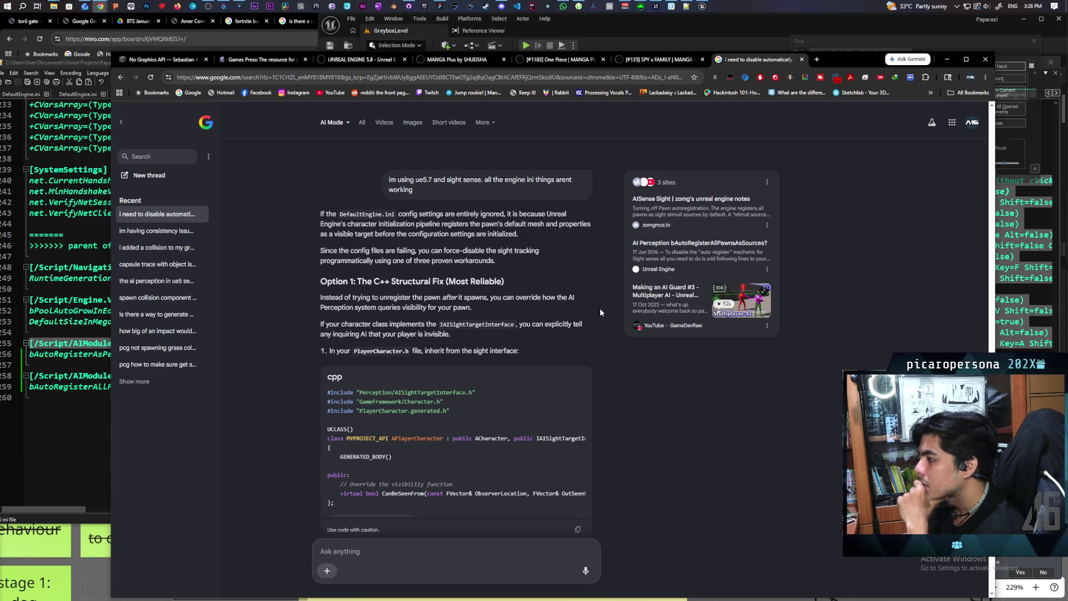
# Read Options 1–3, including the Blueprint Delay-then-Unregister Source From All Senses fix, then return to Unreal Editor.
pyautogui.scroll(-2, 599, 312)
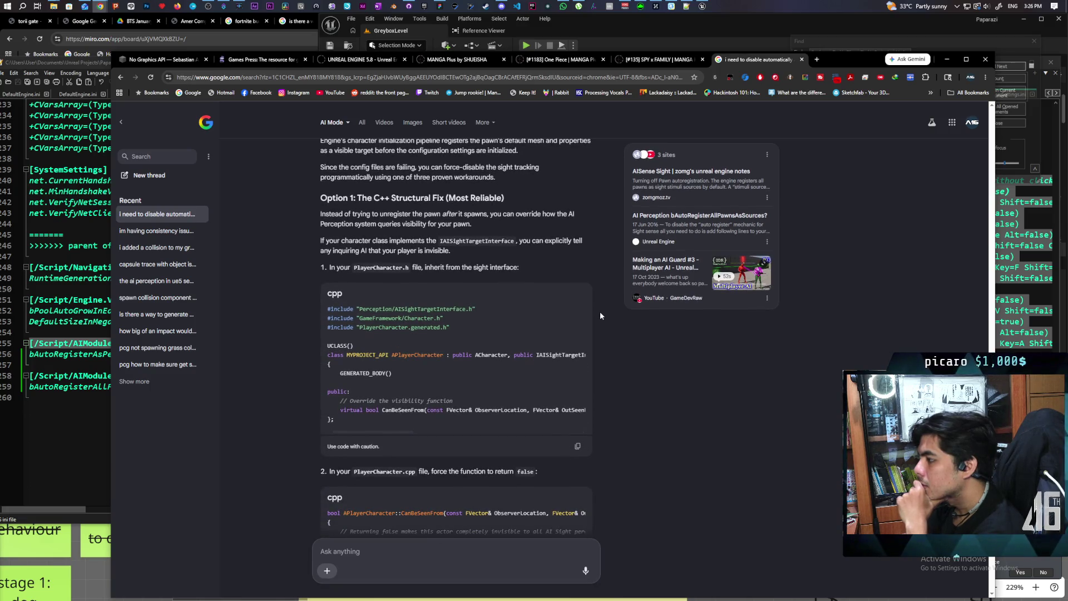
pyautogui.scroll(-2, 599, 316)
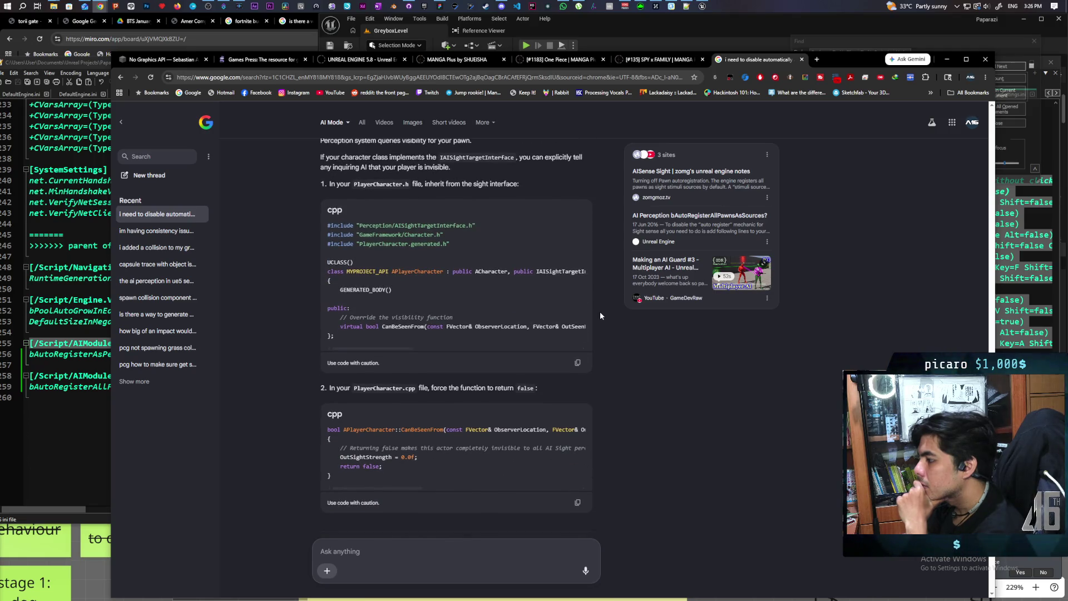
pyautogui.scroll(-1, 599, 315)
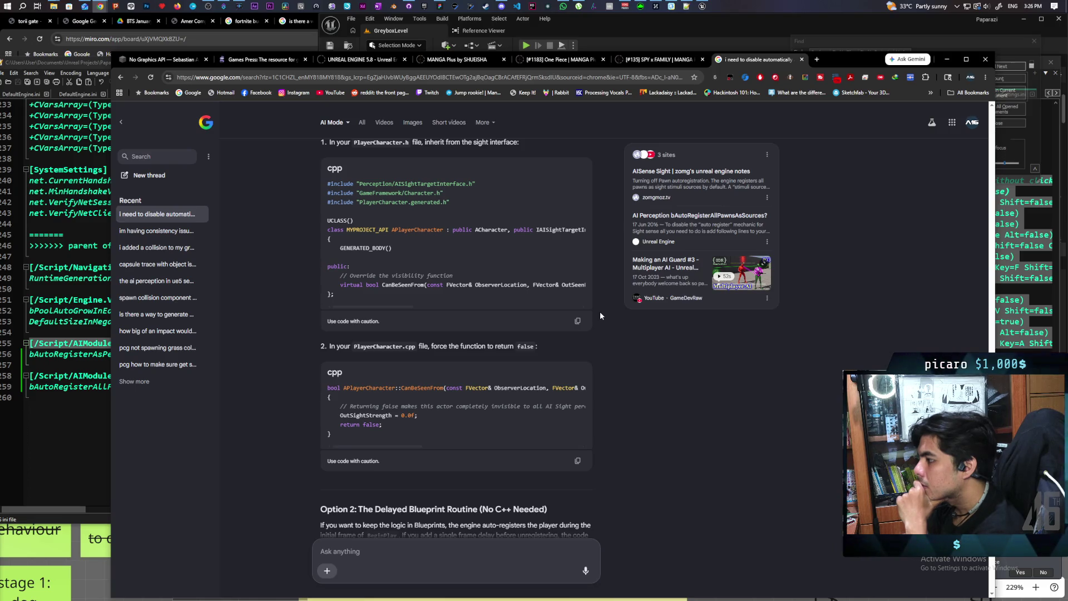
pyautogui.scroll(-2, 599, 315)
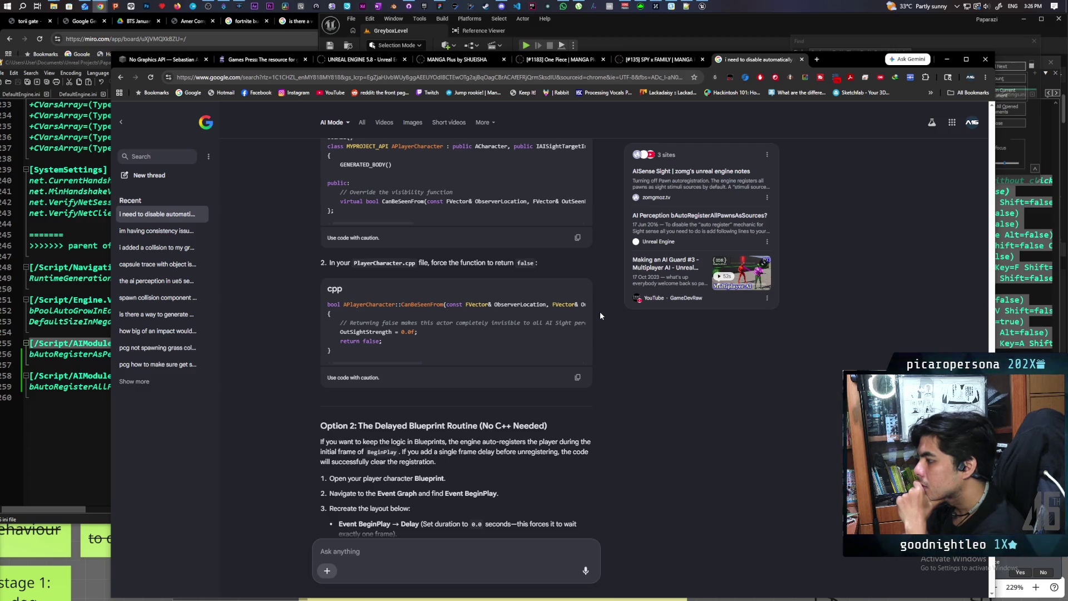
pyautogui.scroll(-2, 600, 315)
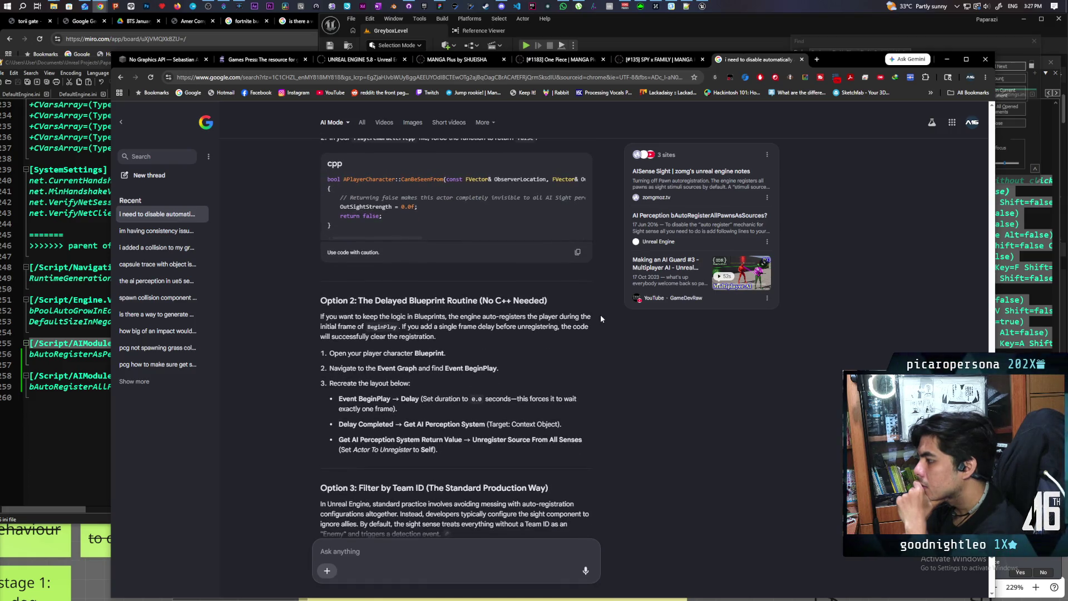
pyautogui.scroll(-1, 600, 315)
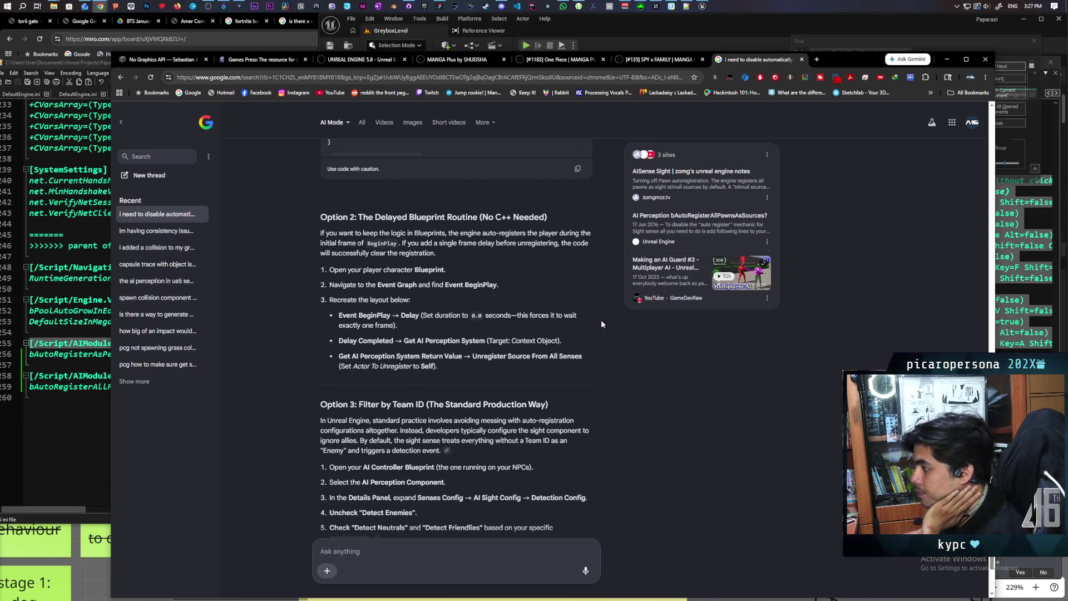
pyautogui.click(702, 7)
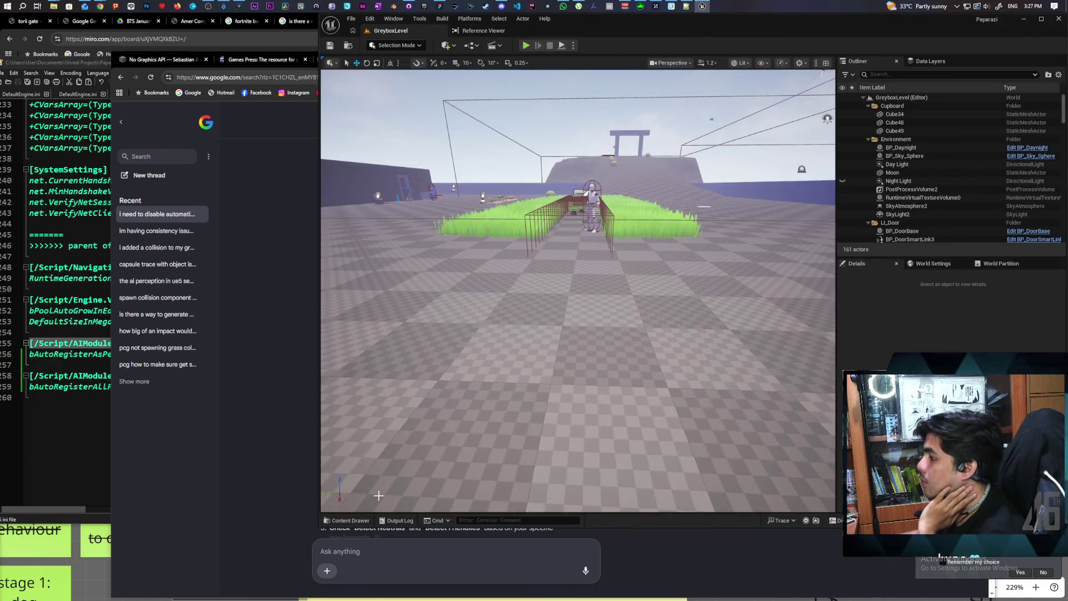
# Open BP_Oni from the Content Drawer and bring its EventGraph's BeginPlay nodes into view.
pyautogui.click(351, 521)
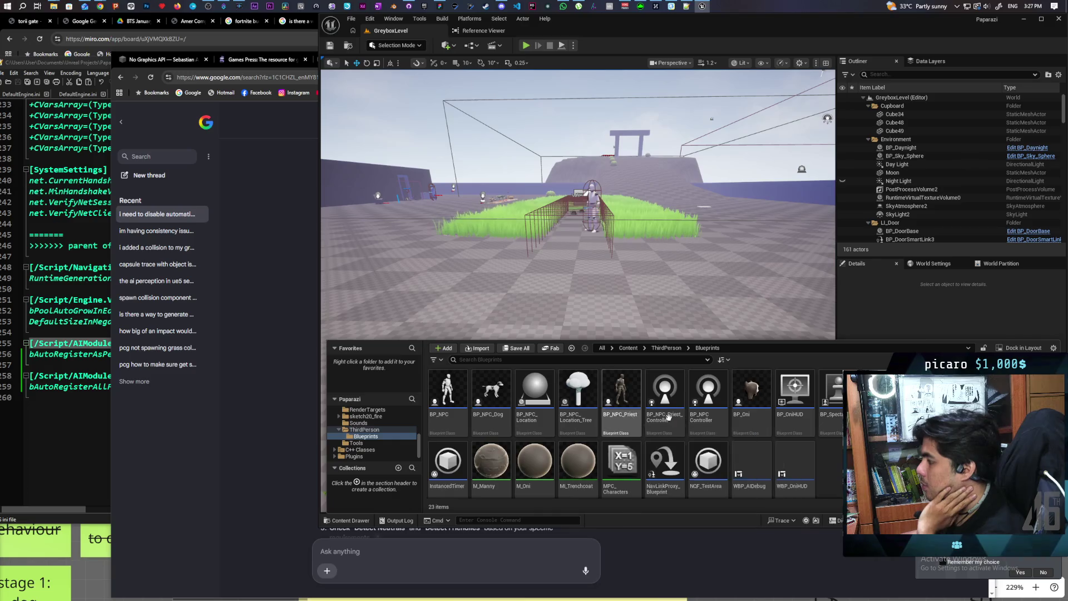
pyautogui.doubleClick(753, 395)
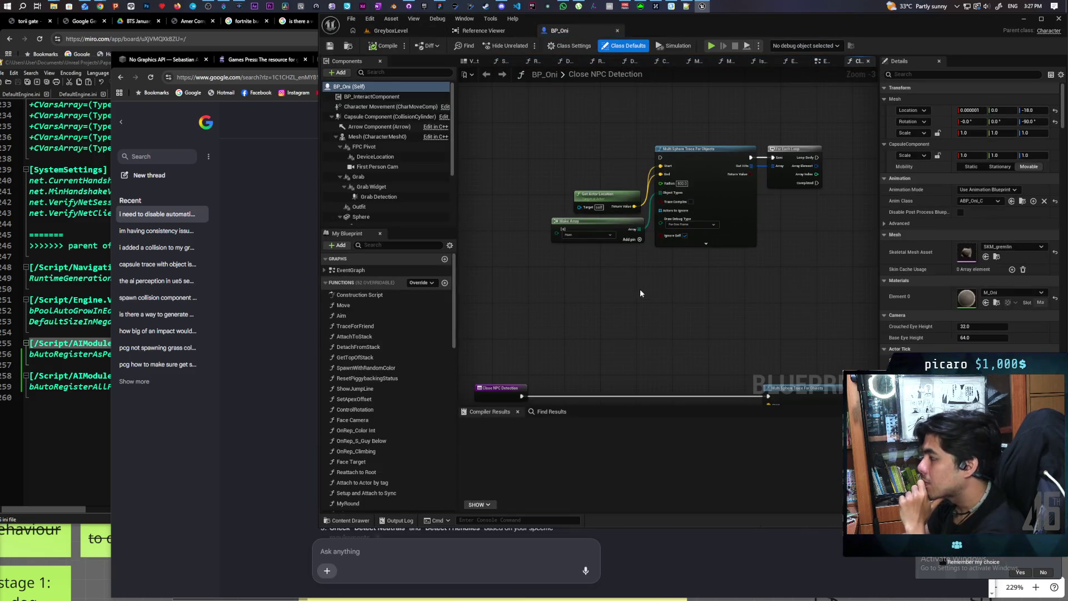
pyautogui.scroll(-4, 640, 293)
pyautogui.moveTo(641, 293); pyautogui.dragTo(565, 195)
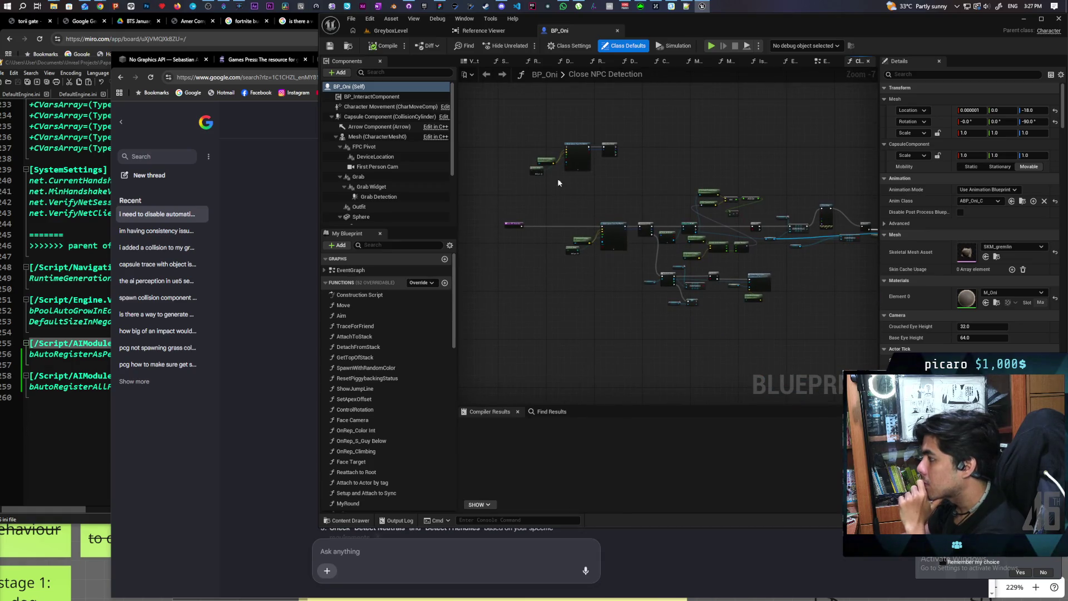
pyautogui.click(822, 61)
pyautogui.scroll(-3, 704, 312)
pyautogui.moveTo(705, 312)
pyautogui.mouseDown()
pyautogui.moveTo(663, 270)
pyautogui.moveTo(757, 251)
pyautogui.mouseUp()
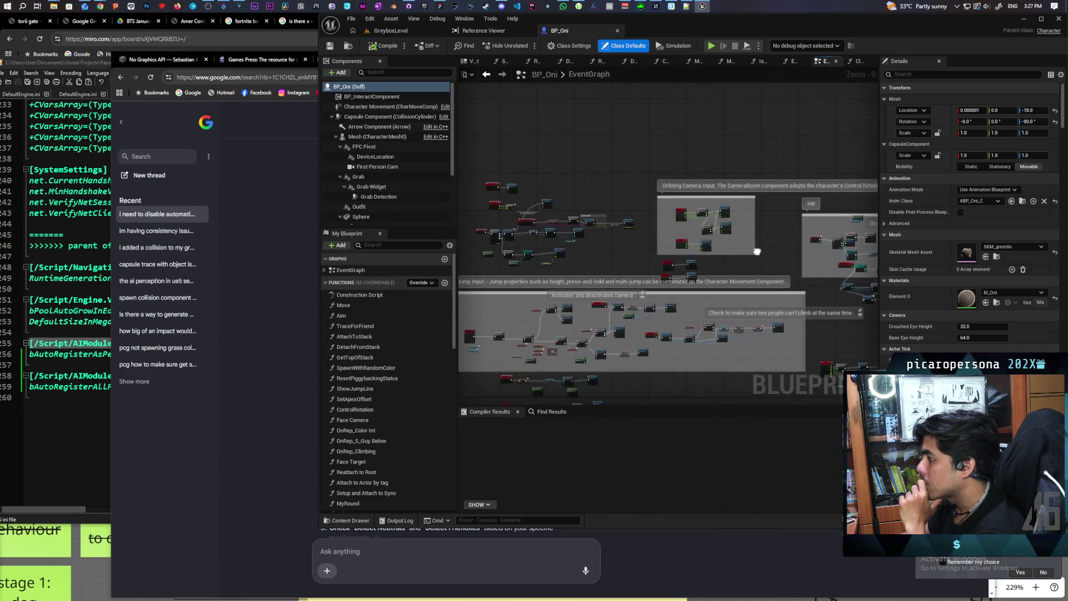
pyautogui.scroll(6, 678, 303)
pyautogui.moveTo(678, 304); pyautogui.dragTo(567, 306)
# Try AI Perception nodes in the EventGraph, placing and then deleting Get Sense Class for Stimulus.
pyautogui.rightClick(573, 308)
pyautogui.write('get ai percep')
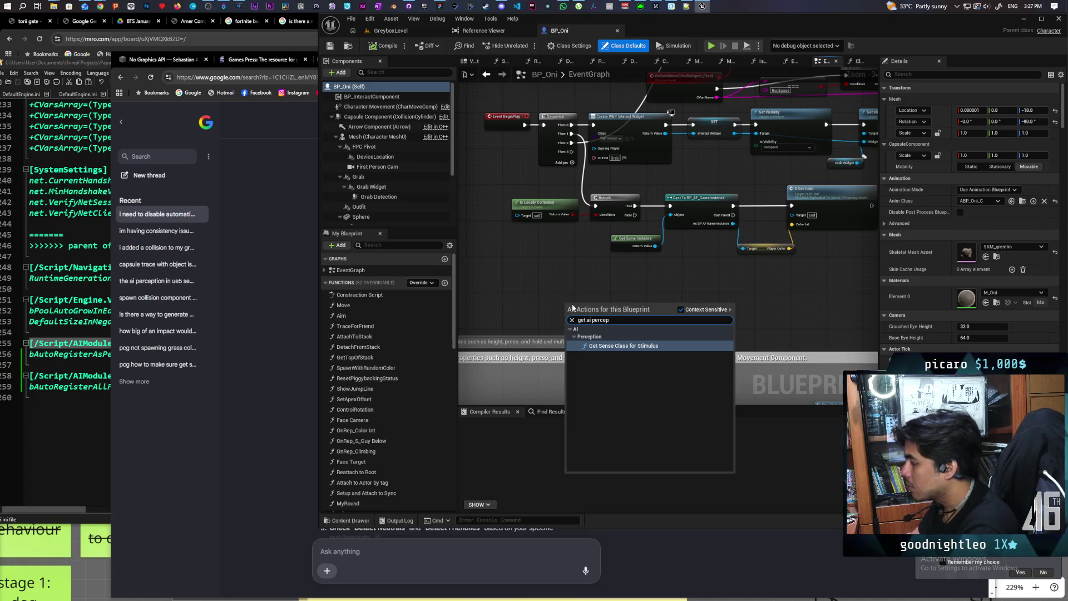
pyautogui.press('Return')
pyautogui.scroll(3, 601, 315)
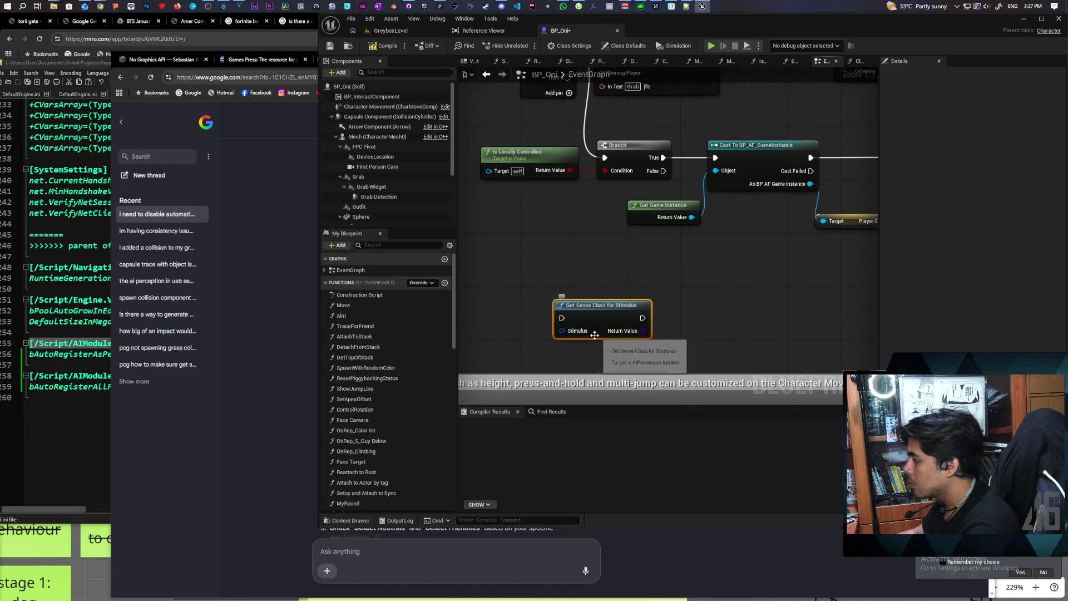
pyautogui.press('Delete')
pyautogui.rightClick(555, 278)
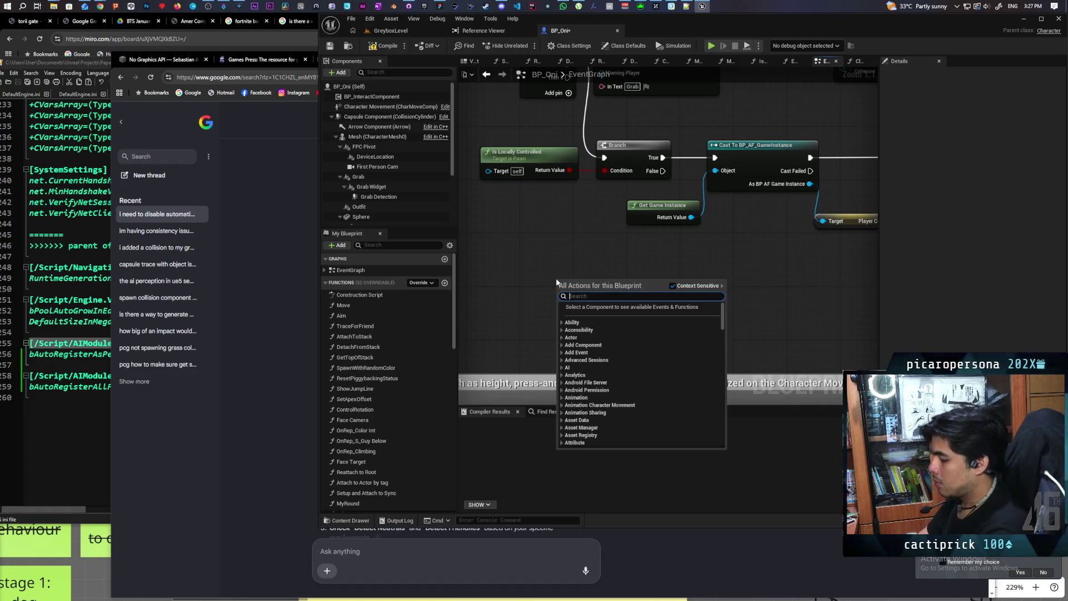
pyautogui.write('ai perception sy')
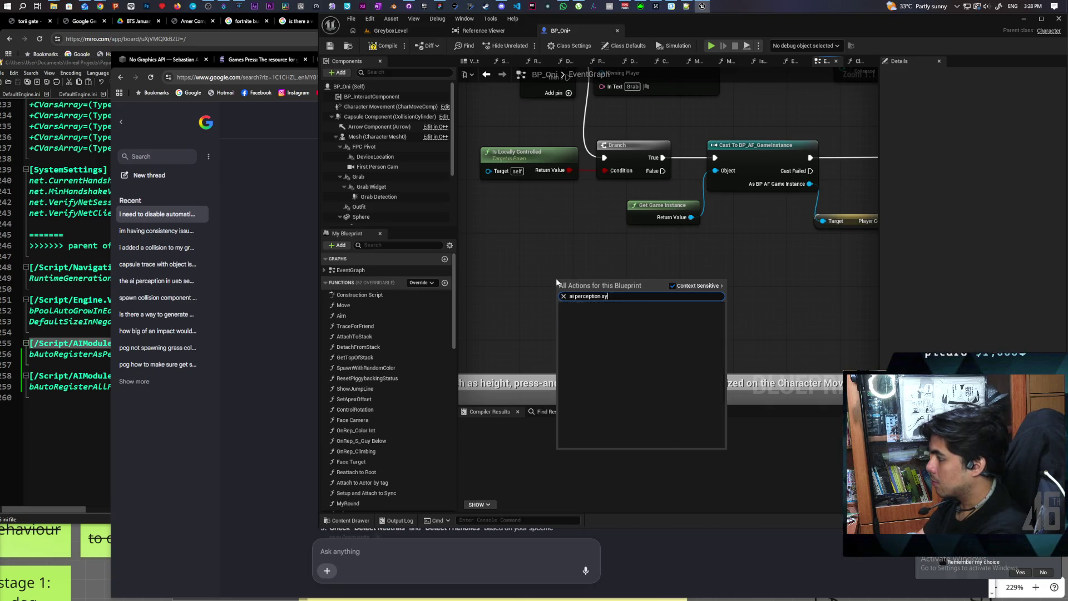
pyautogui.click(392, 191)
pyautogui.scroll(-3, 393, 191)
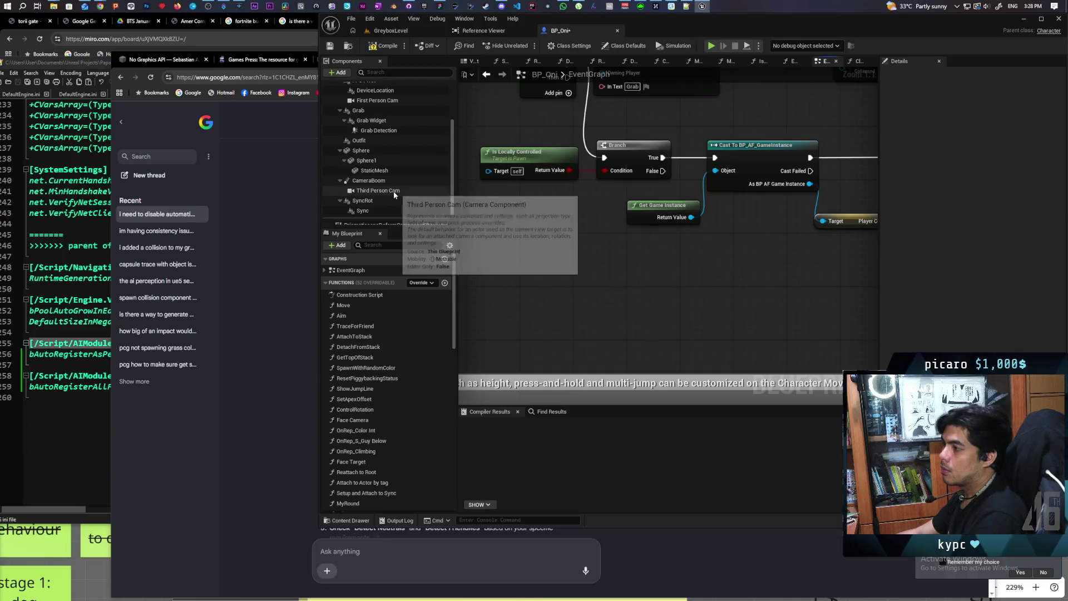
pyautogui.scroll(5, 394, 200)
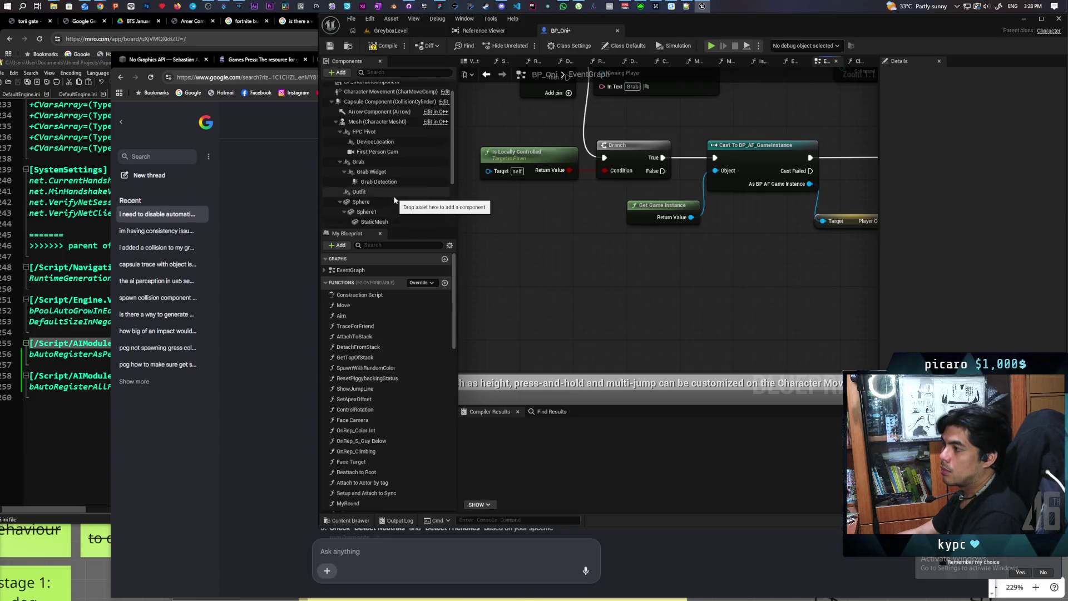
# Filter BP_Oni's components for 'stimuli', inspect the capsule and Mesh children, and save the blueprint.
pyautogui.click(376, 72)
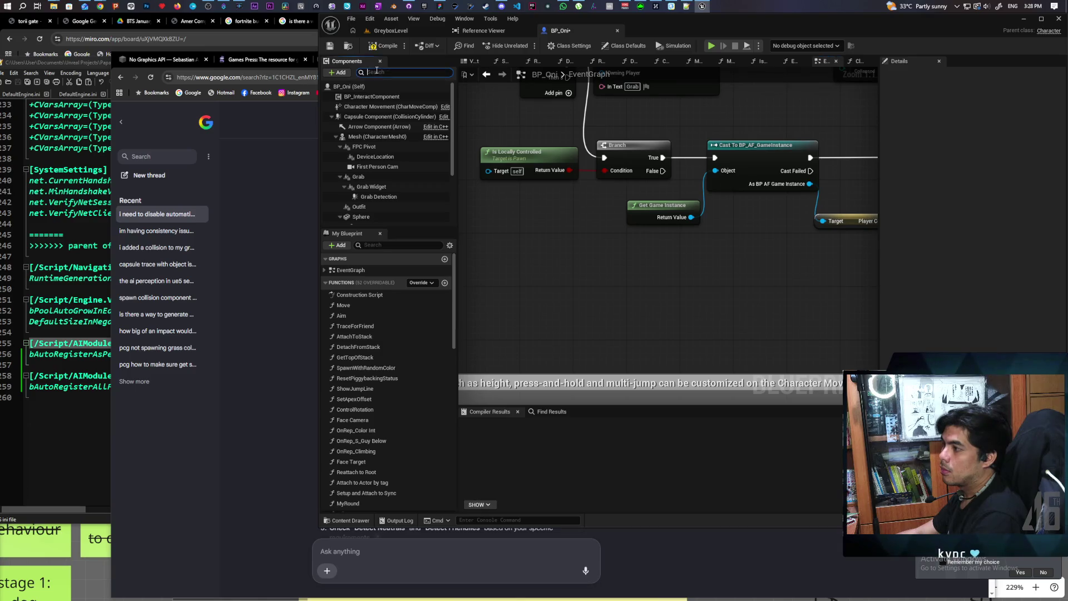
pyautogui.write('stimuli')
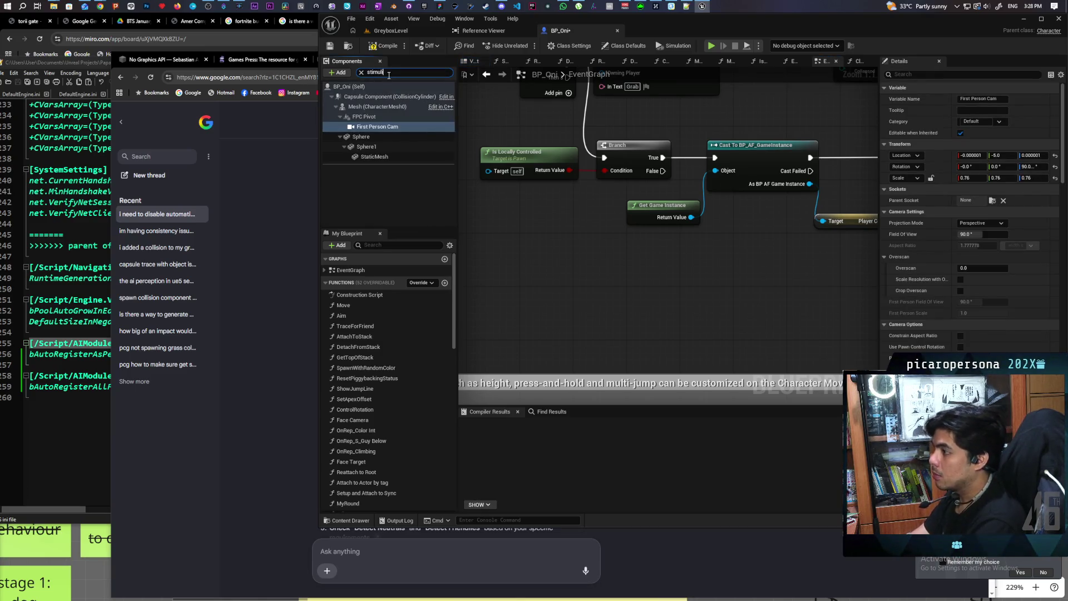
pyautogui.click(376, 86)
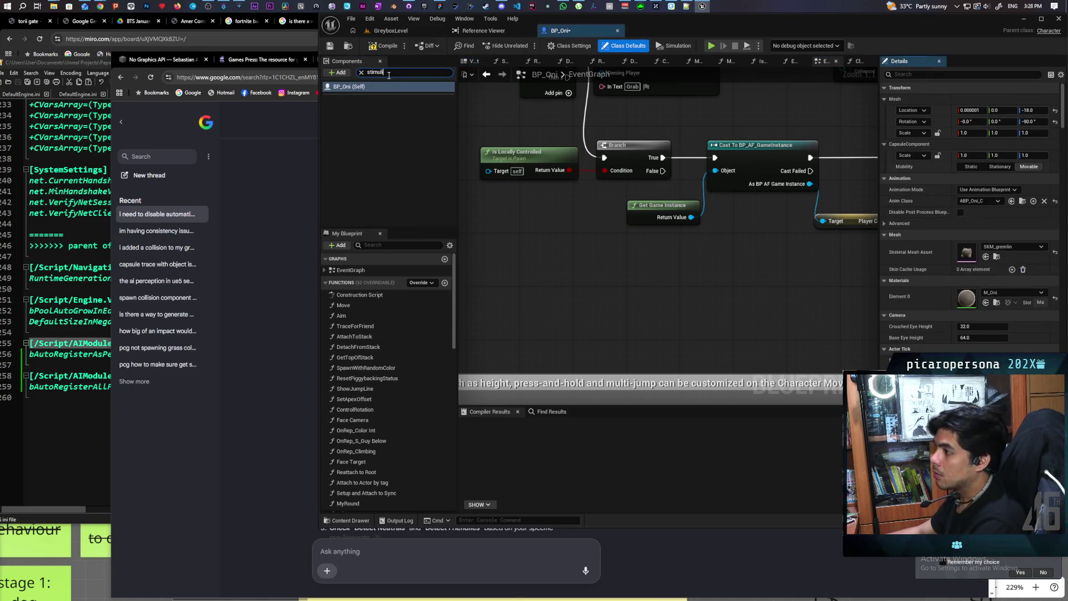
pyautogui.click(360, 72)
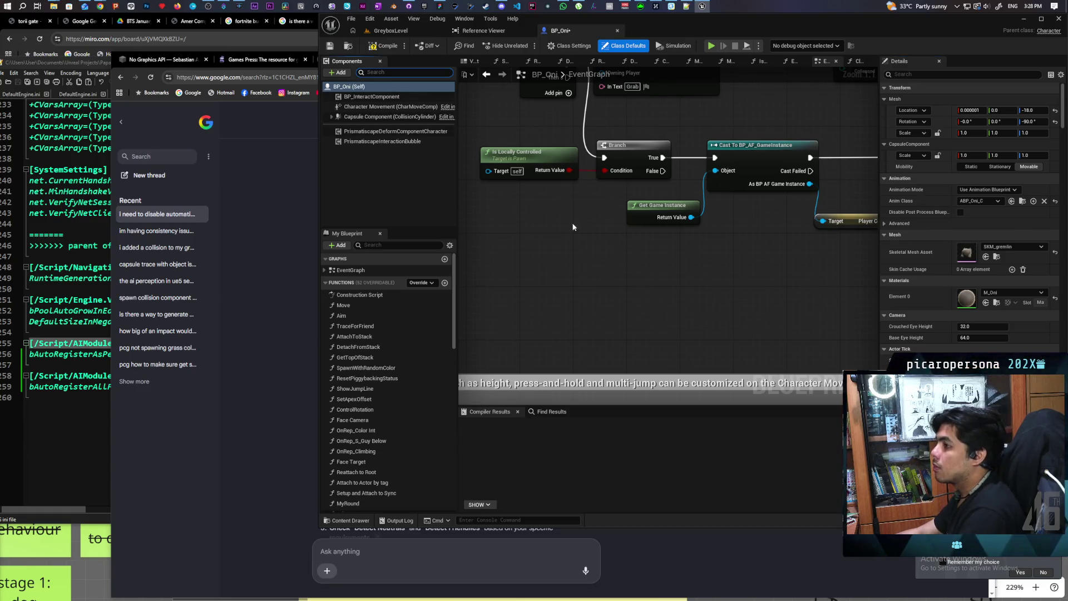
pyautogui.click(332, 117)
pyautogui.click(335, 137)
pyautogui.click(335, 137)
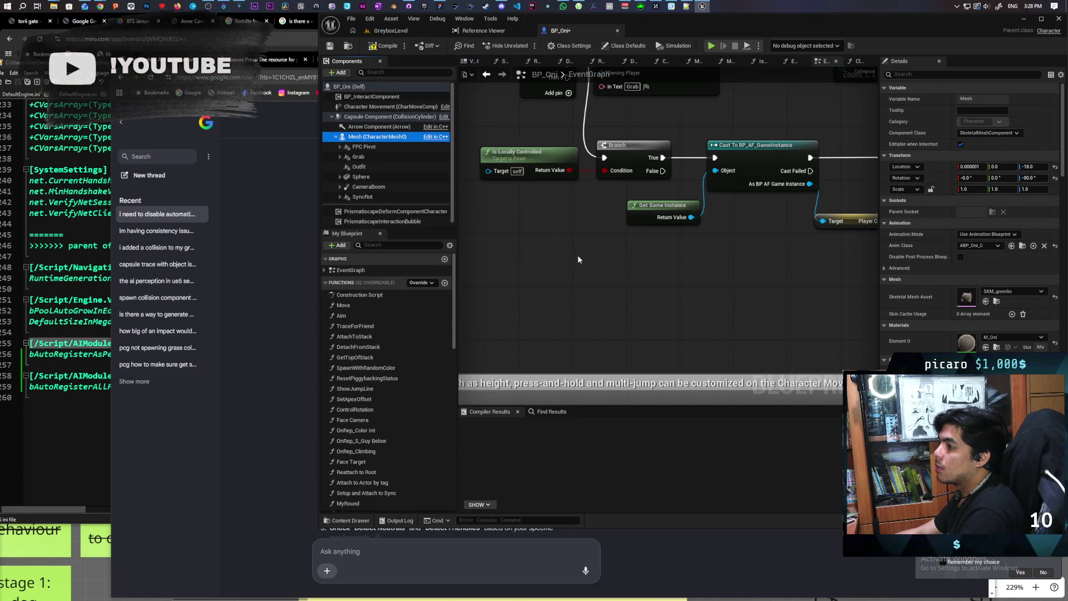
pyautogui.hotkey('ctrl', 's')
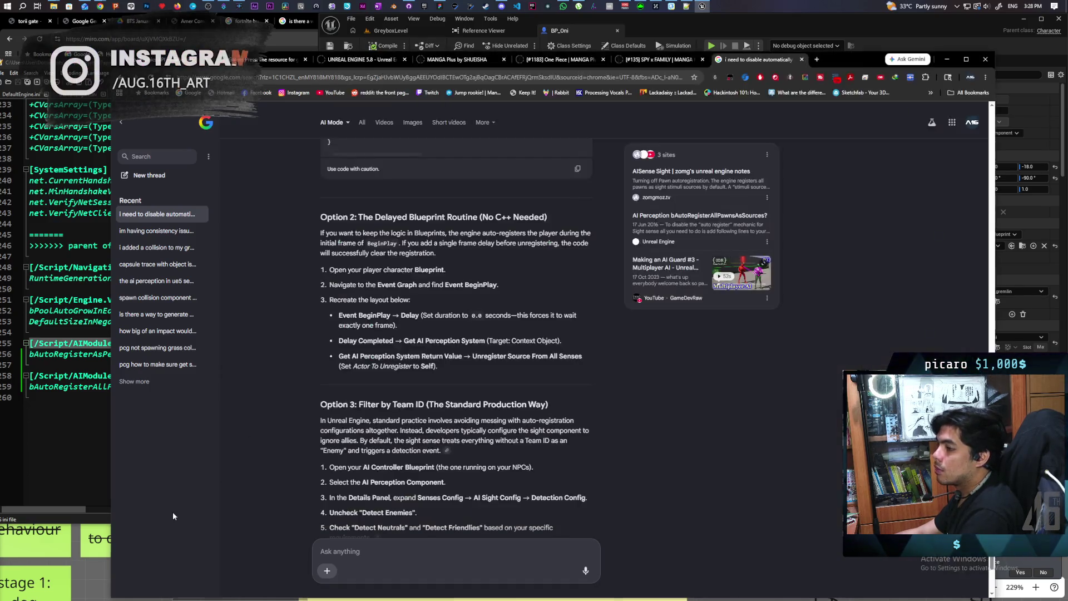
pyautogui.hotkey('alt', 'Tab')
# Search 'how to stop ai perception auto register pawns ue5' and open the Unreal forum thread result.
pyautogui.click(606, 78)
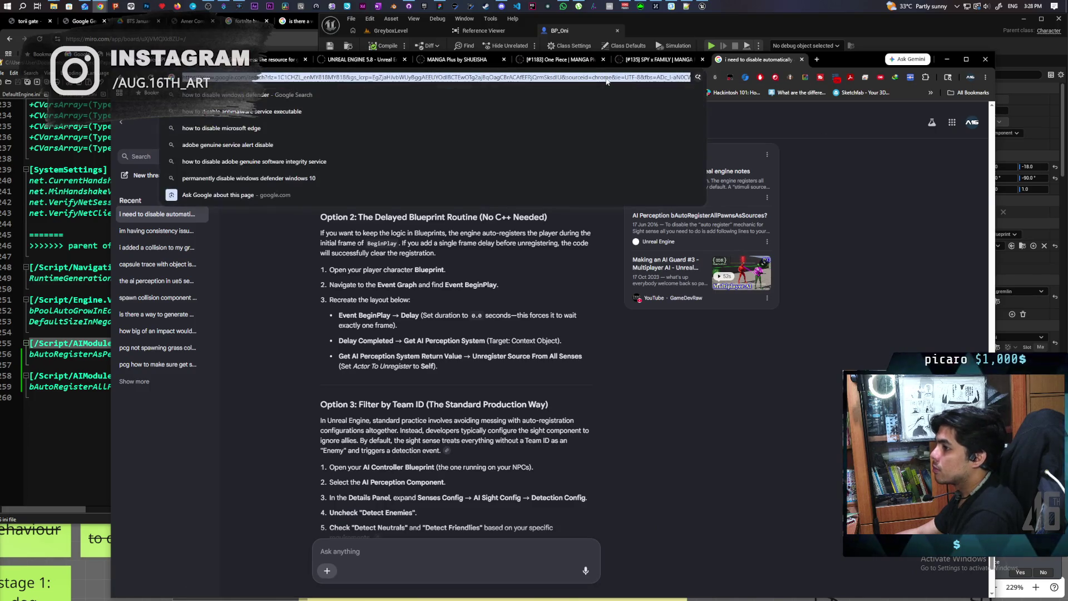
pyautogui.write('how to stop')
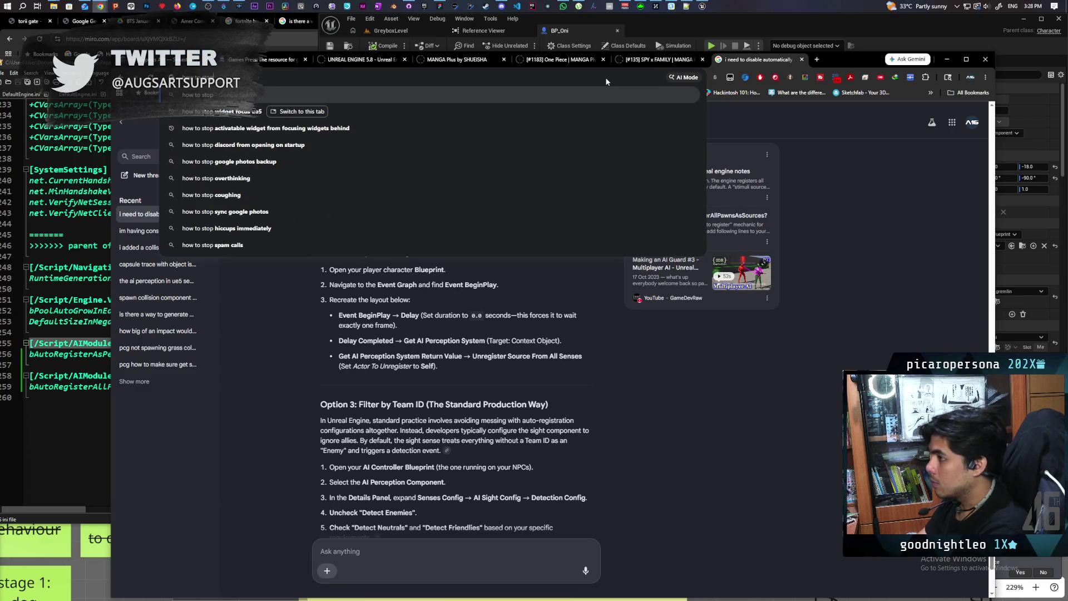
pyautogui.write(' ai pe')
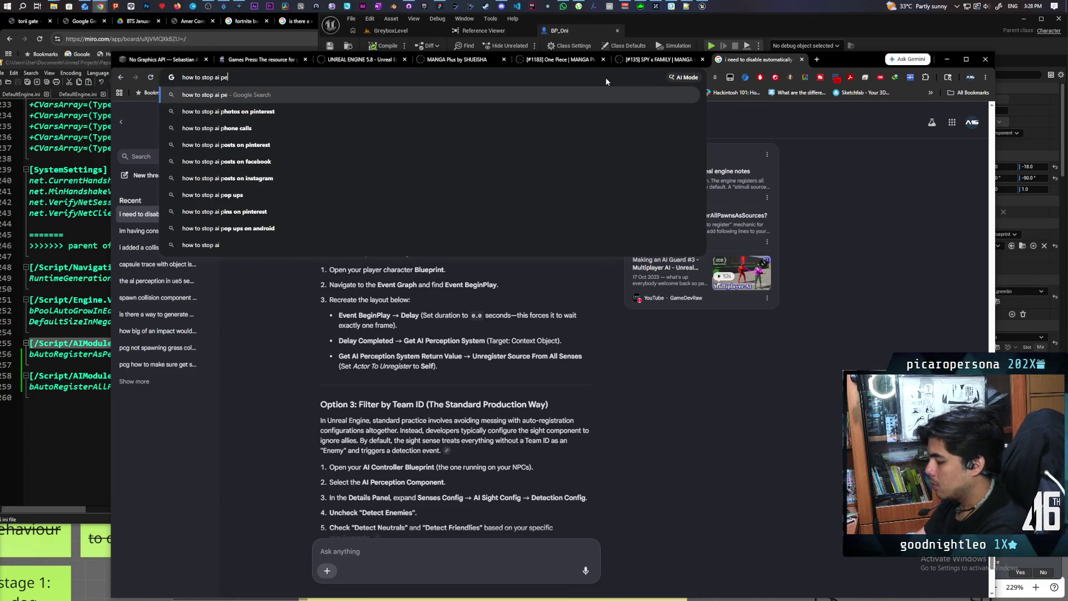
pyautogui.write('rception auto re')
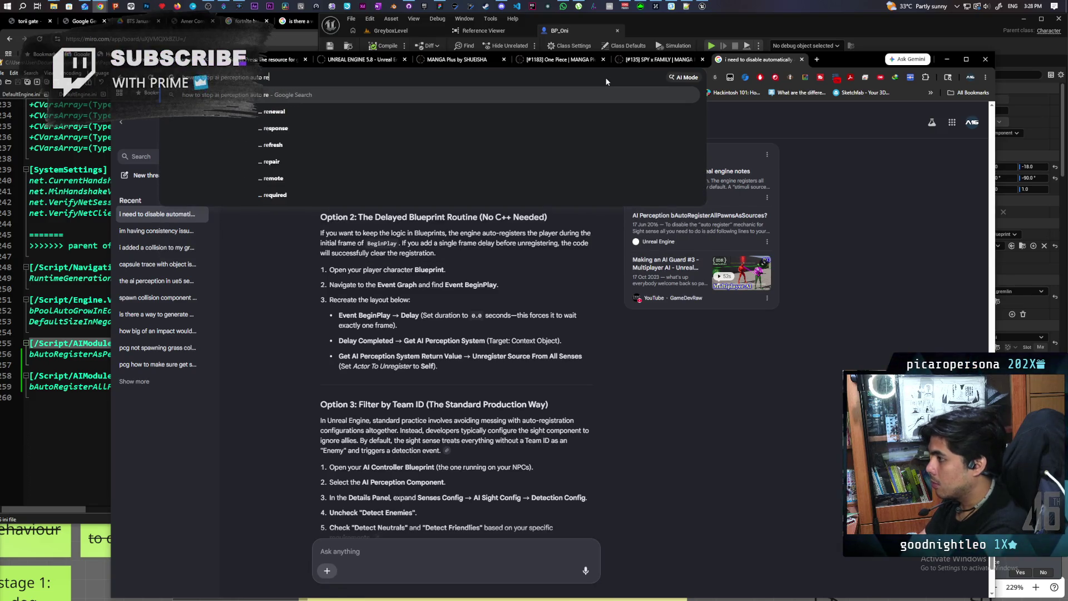
pyautogui.write('gister')
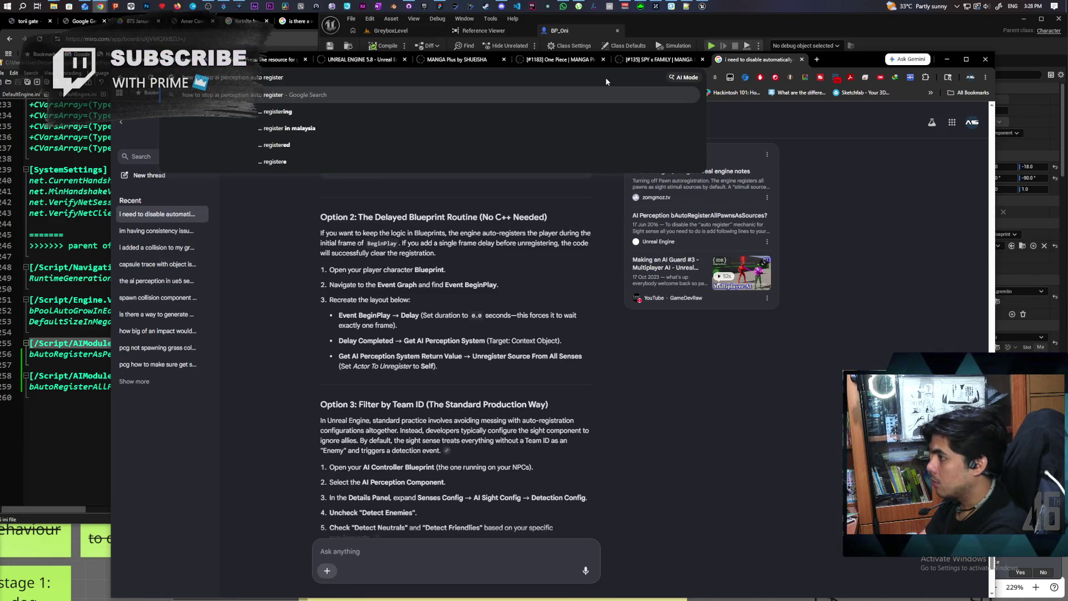
pyautogui.write(' pawns ue5')
pyautogui.press('Return')
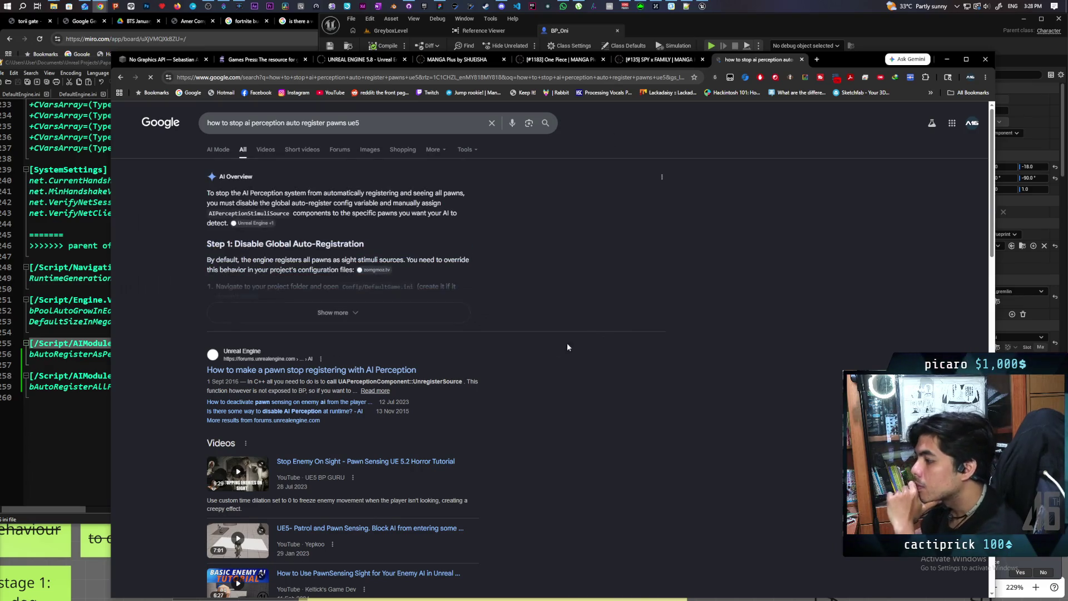
pyautogui.scroll(-1, 489, 349)
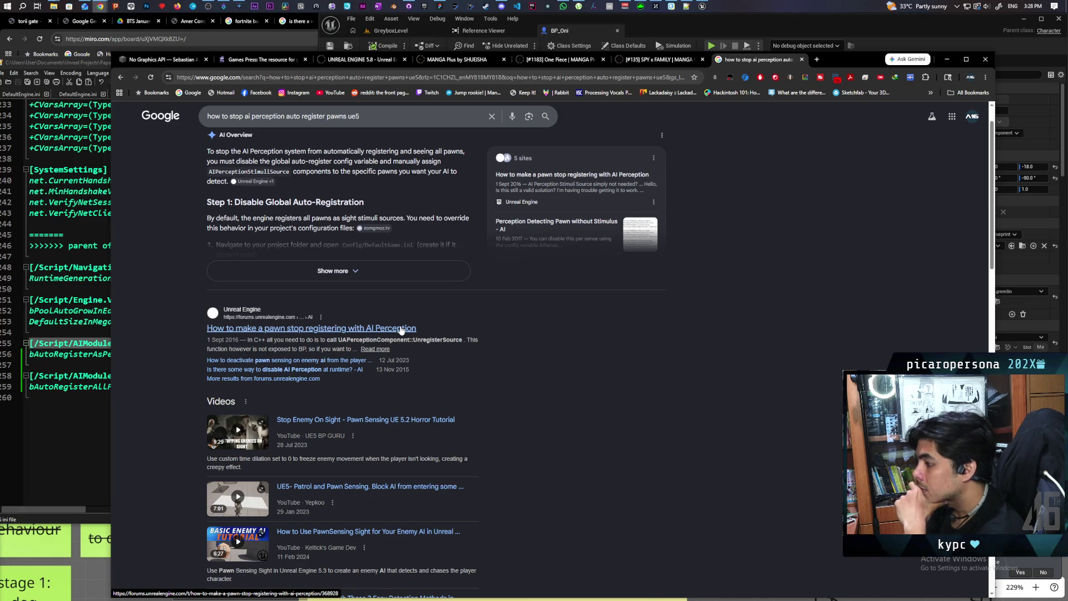
pyautogui.scroll(-2, 400, 329)
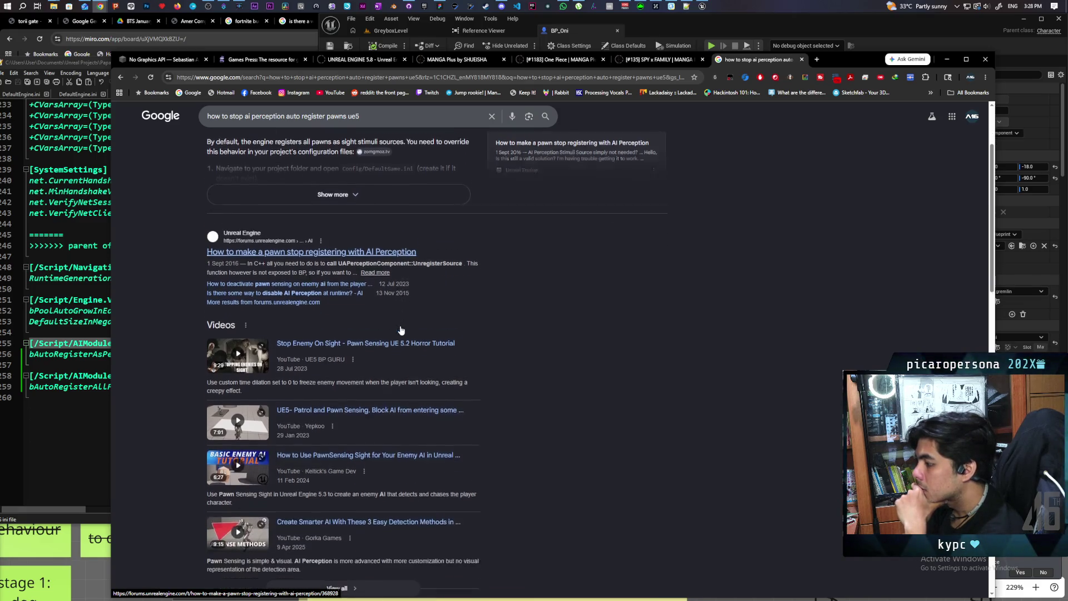
pyautogui.scroll(2, 400, 329)
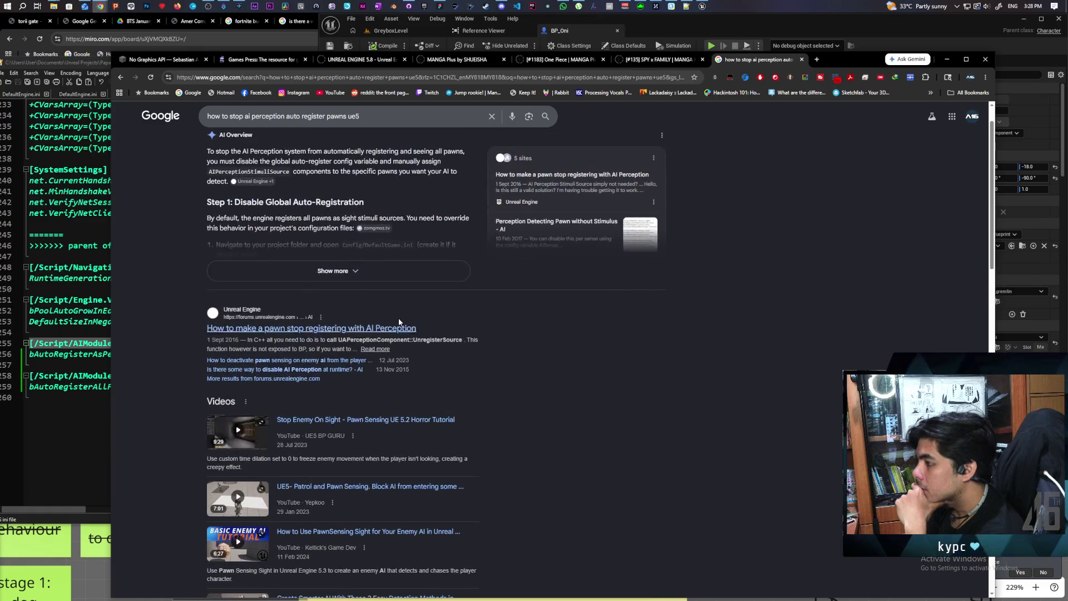
pyautogui.click(400, 327)
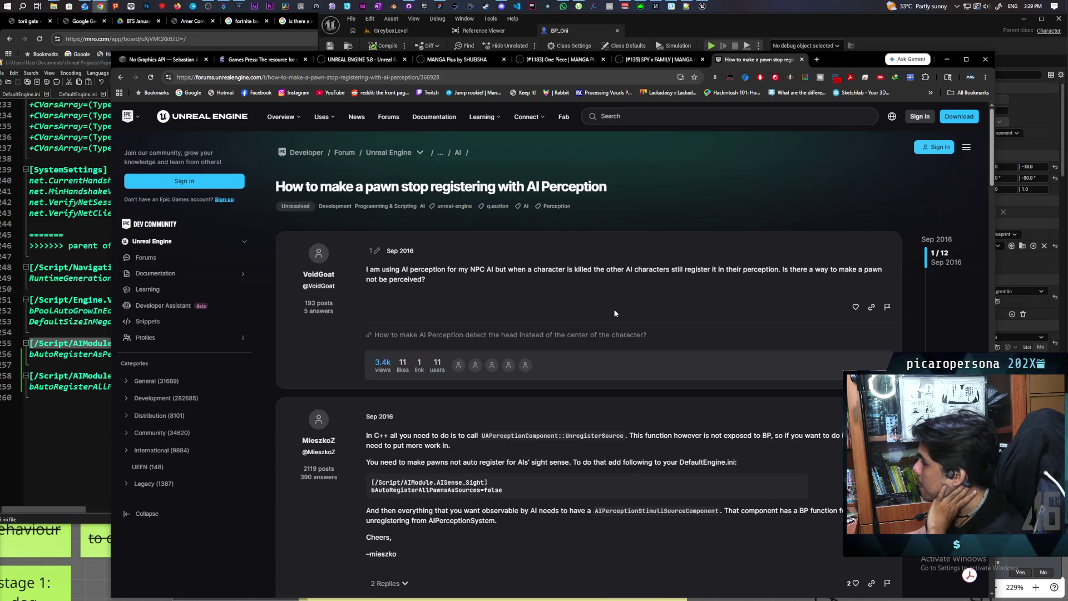
# Read the thread's replies, expanding the answers and jumping to the original Jan 2017 post.
pyautogui.scroll(-3, 615, 313)
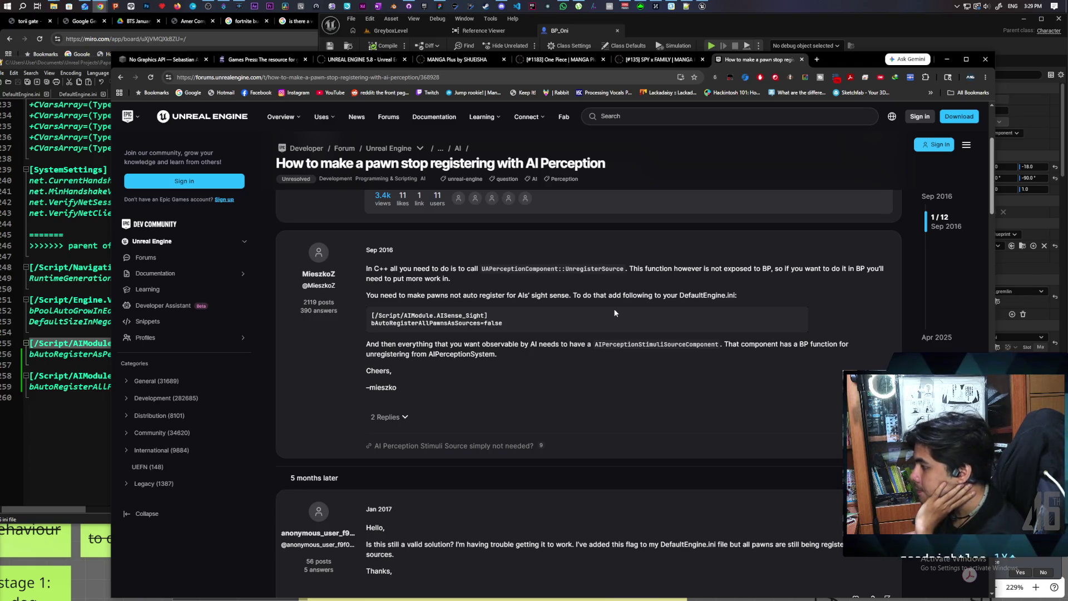
pyautogui.moveTo(370, 315); pyautogui.dragTo(550, 329)
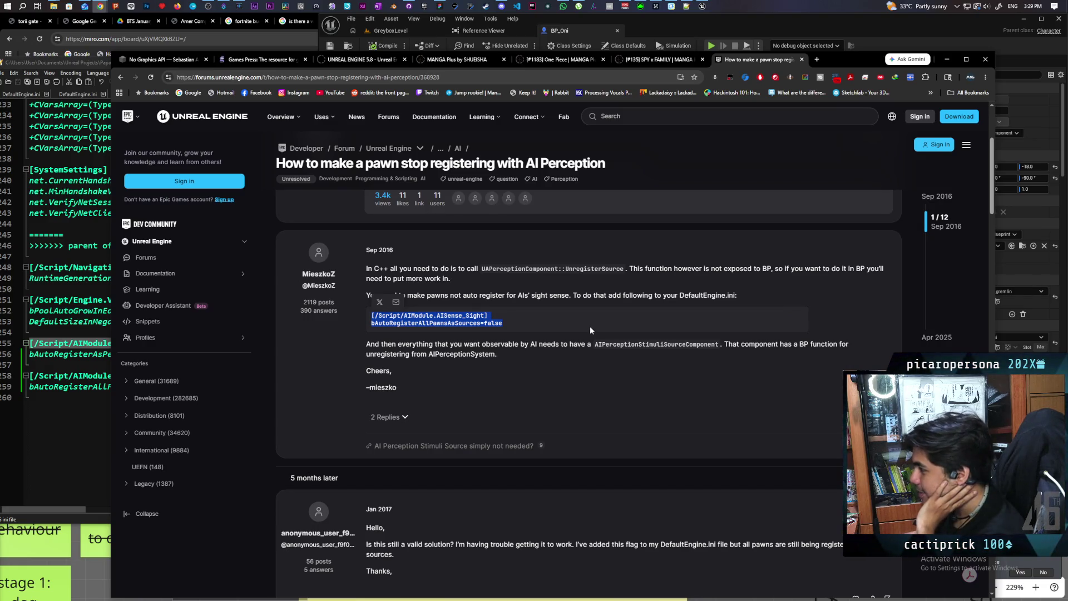
pyautogui.click(524, 366)
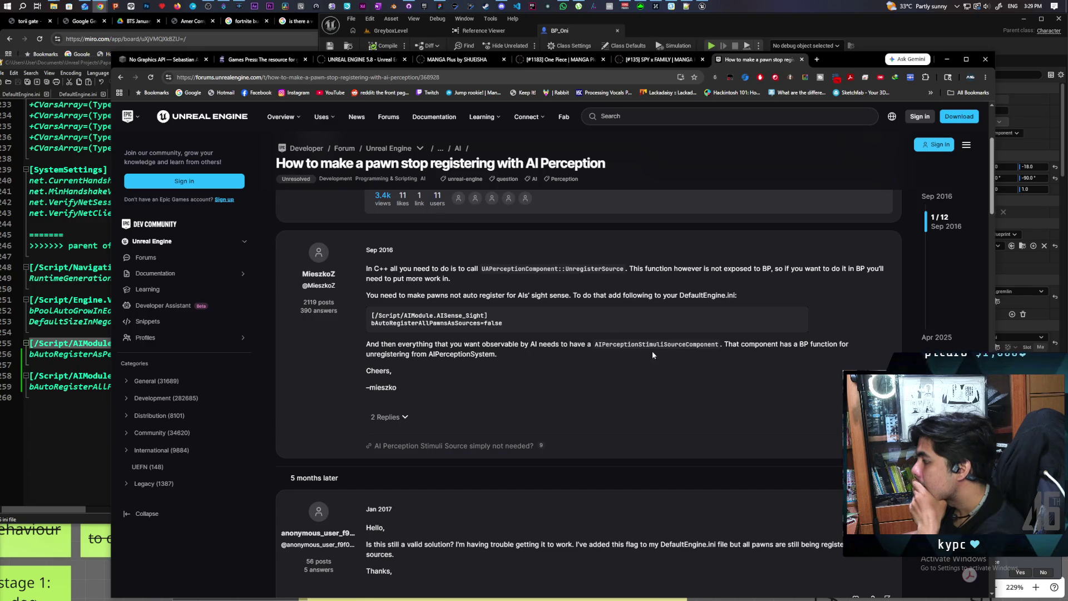
pyautogui.click(389, 417)
pyautogui.scroll(-2, 502, 308)
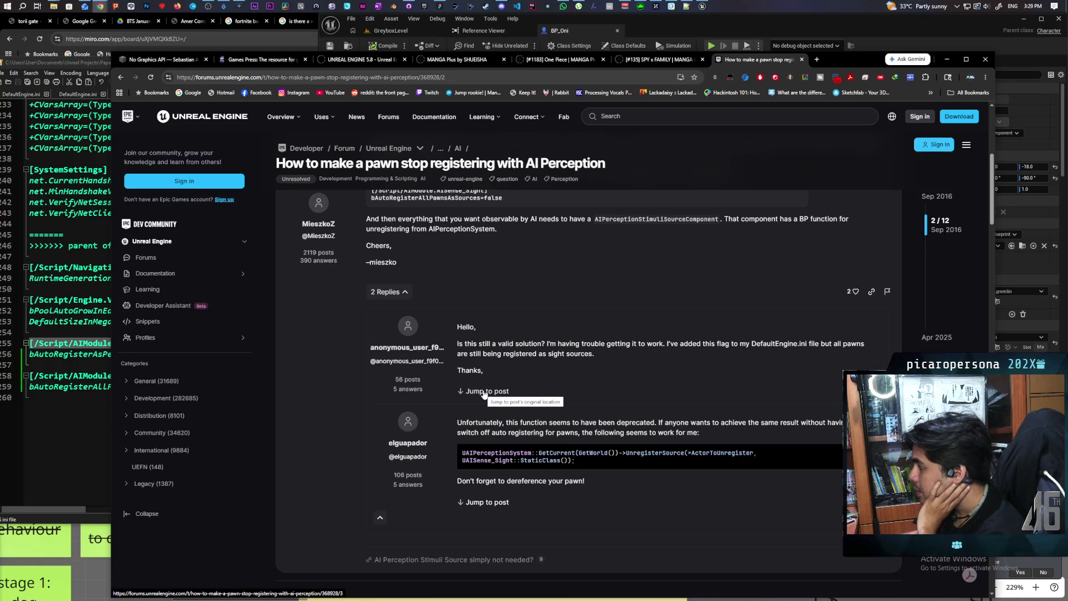
pyautogui.click(484, 393)
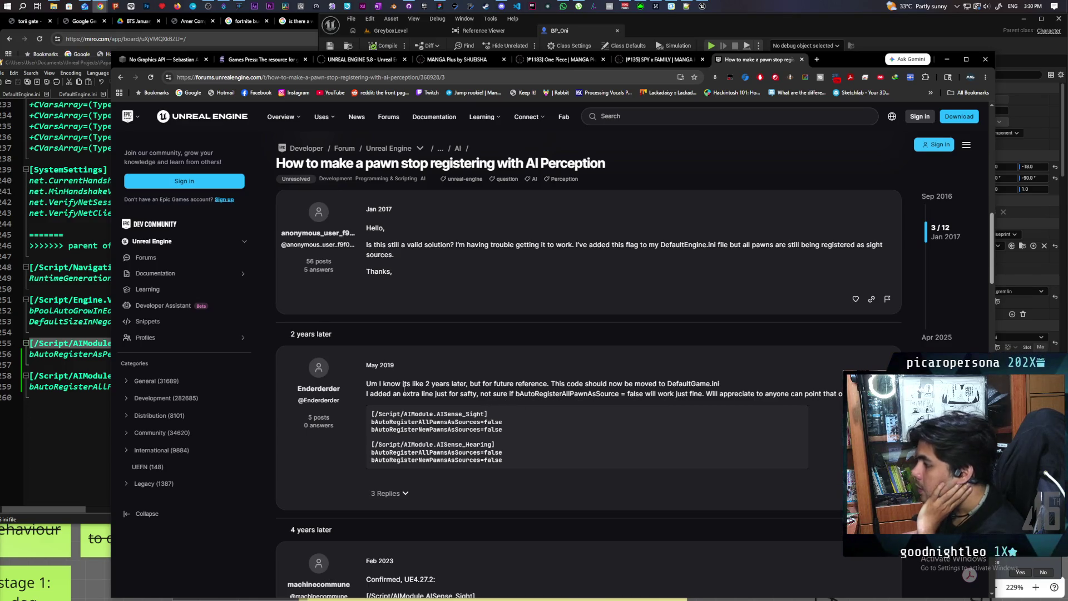
# Copy the May 2019 reply's AISense_Sight and AISense_Hearing config block.
pyautogui.scroll(-1, 467, 391)
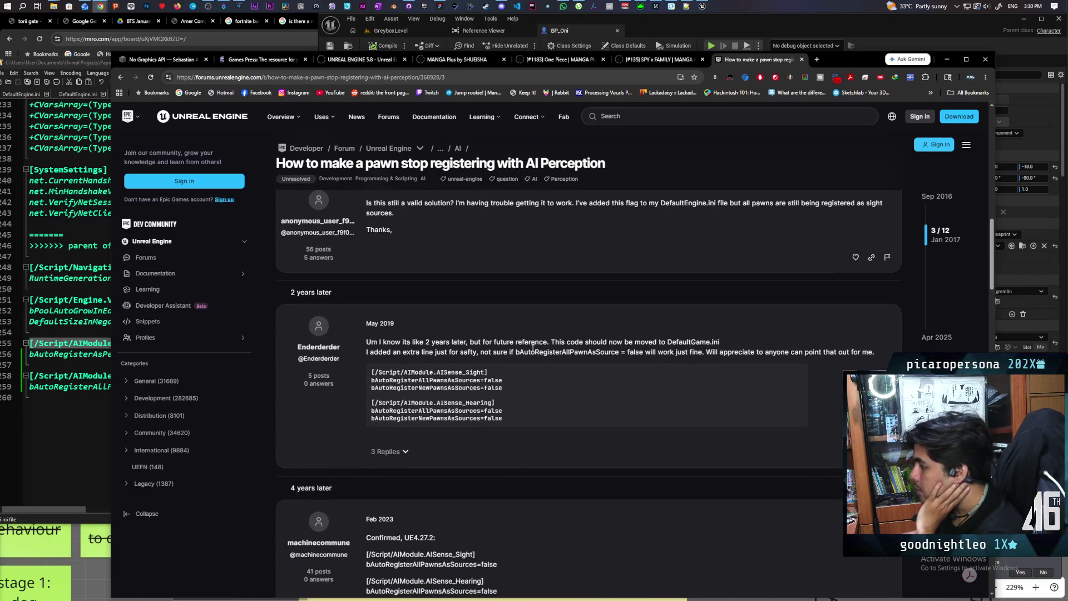
pyautogui.scroll(1, 554, 352)
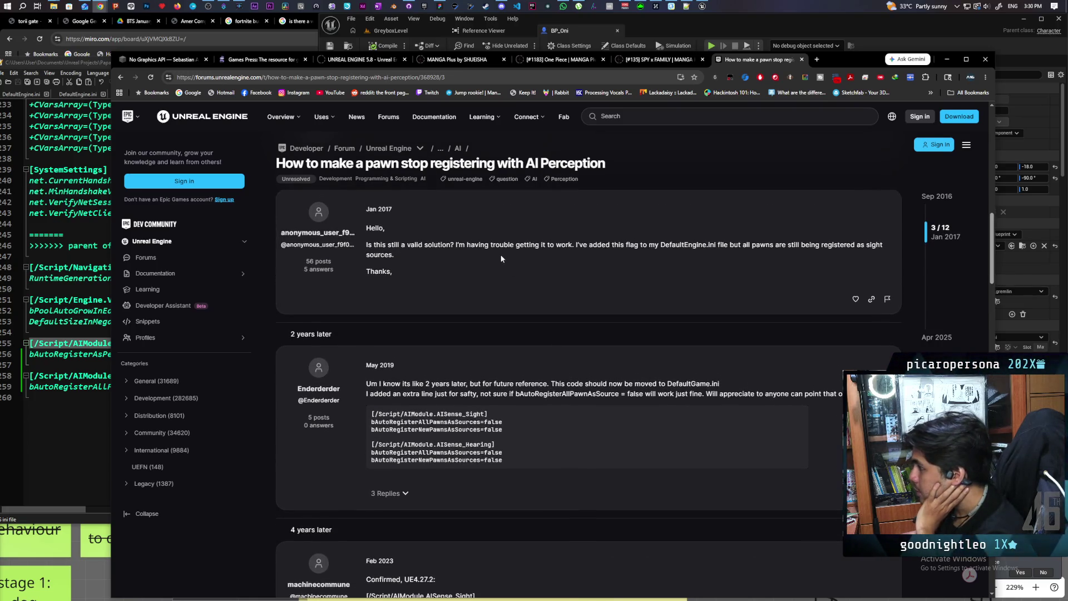
pyautogui.scroll(-2, 616, 392)
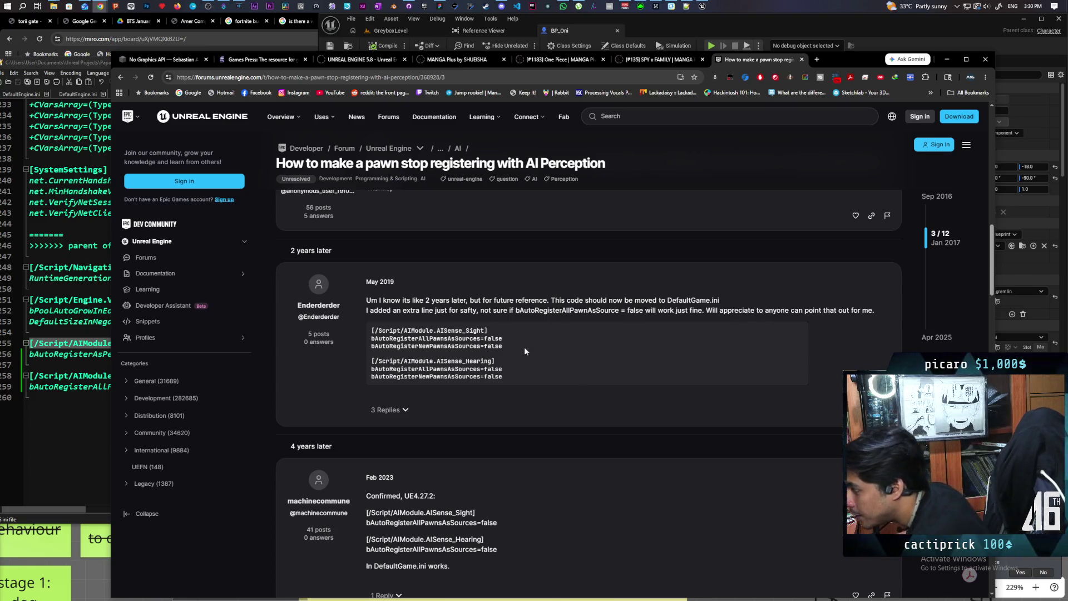
pyautogui.moveTo(372, 329); pyautogui.dragTo(505, 388)
pyautogui.hotkey('ctrl', 'c')
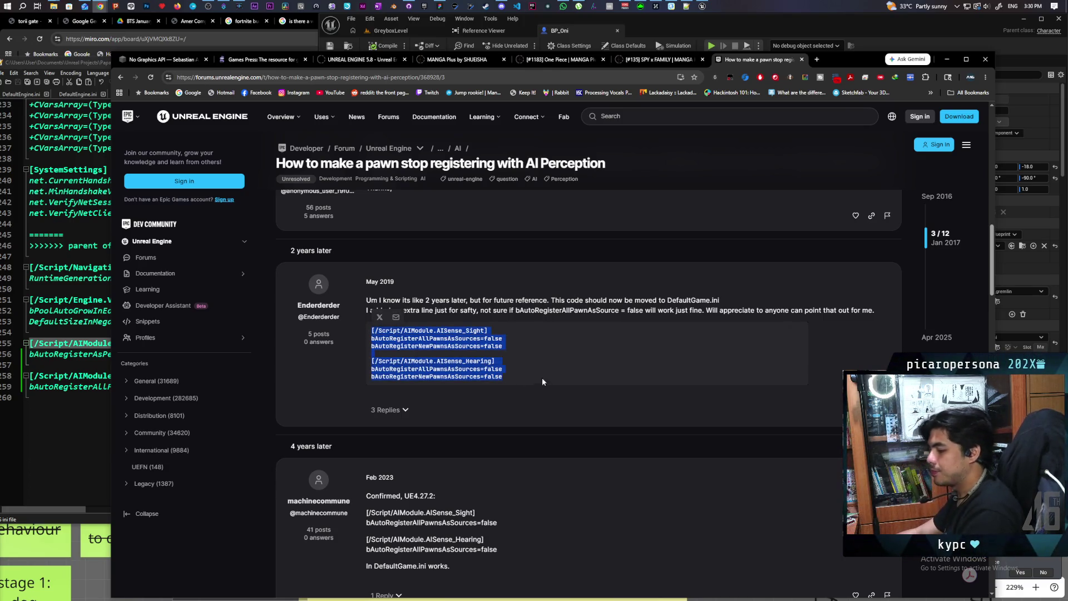
pyautogui.hotkey('alt', 'Tab')
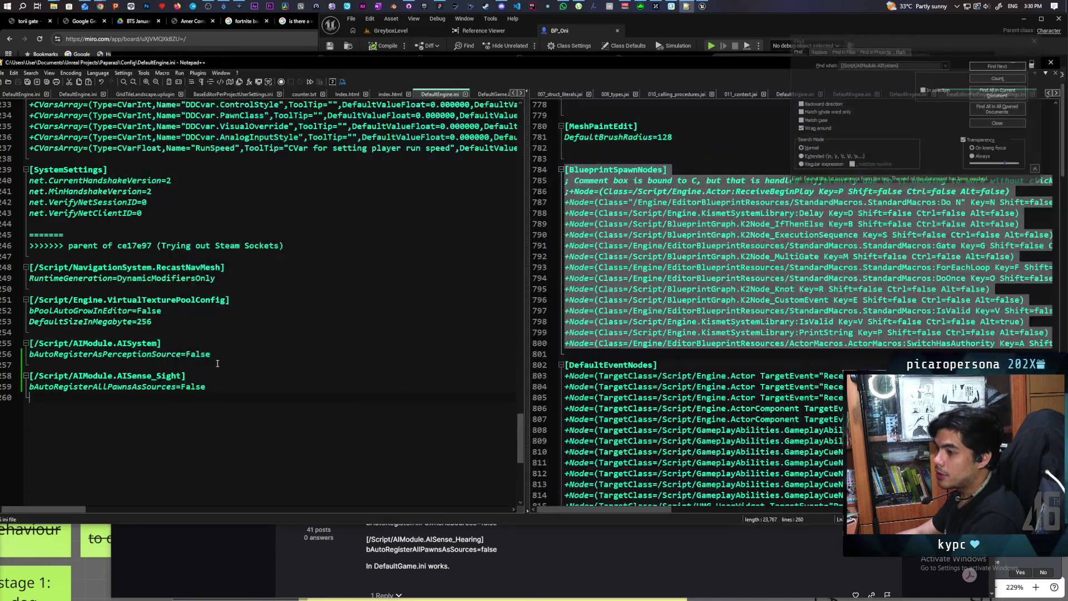
# Delete the AISystem and AISense_Sight lines from DefaultEngine.ini and save it.
pyautogui.moveTo(204, 386); pyautogui.dragTo(26, 343)
pyautogui.press('BackSpace')
pyautogui.press('BackSpace')
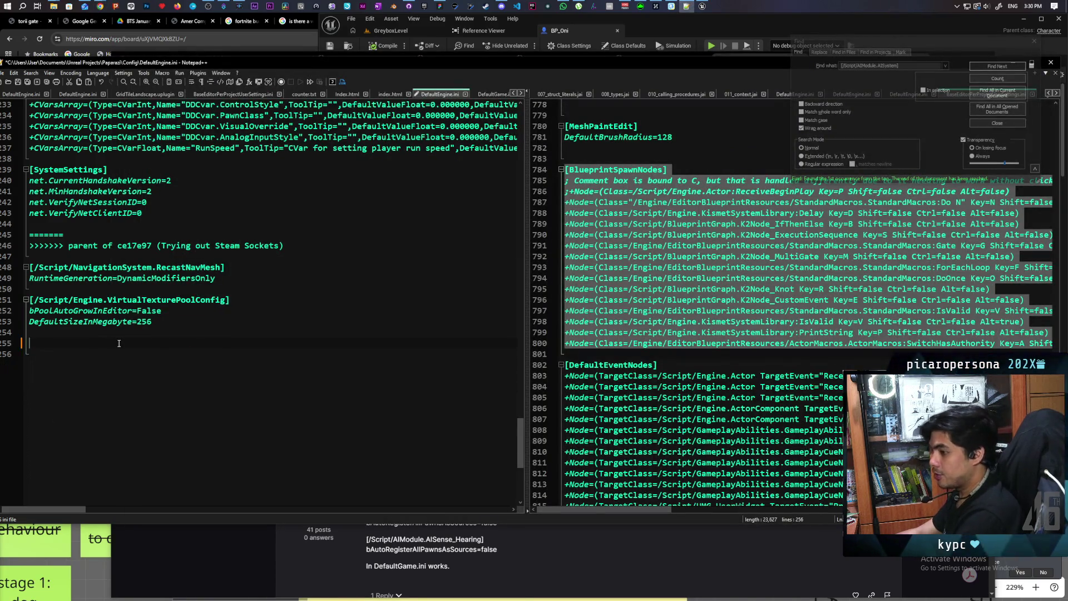
pyautogui.hotkey('ctrl', 's')
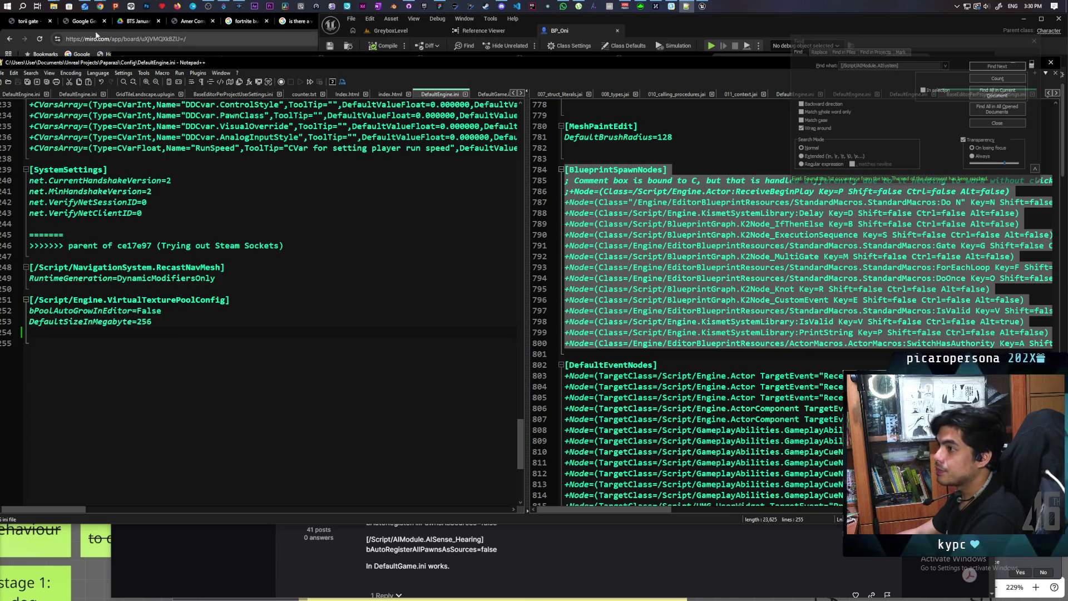
# Open DefaultGame.ini from the Config folder, paste the AISense sections at the end, and save.
pyautogui.moveTo(53, 7)
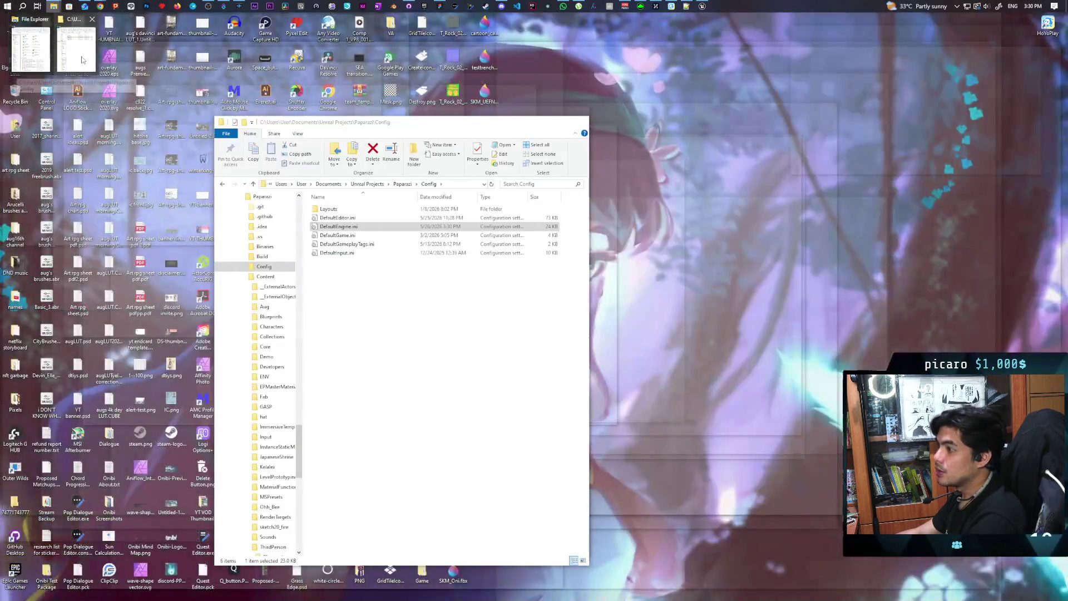
pyautogui.click(83, 60)
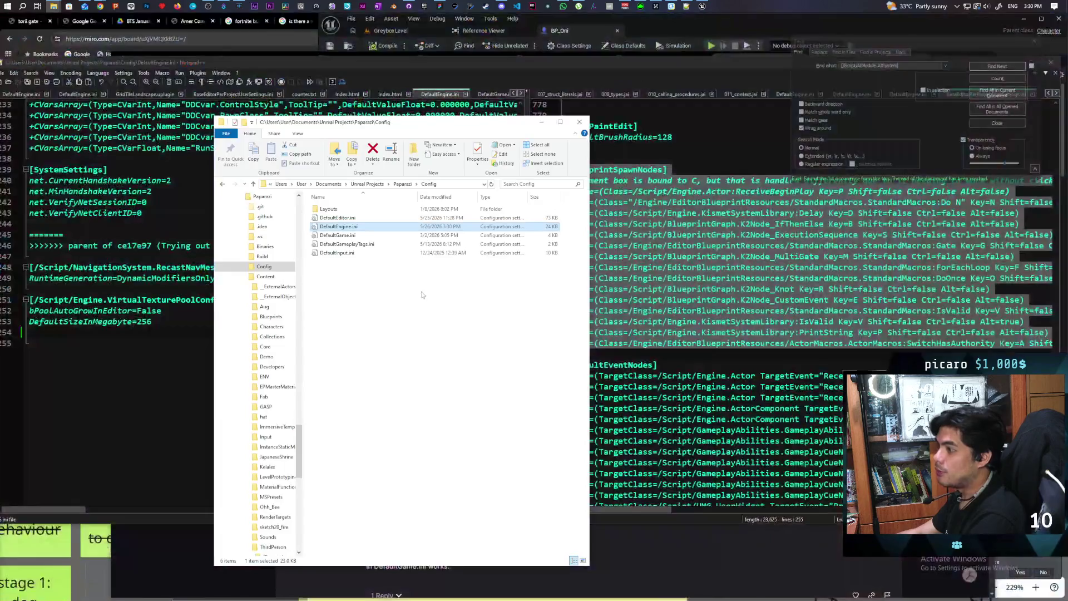
pyautogui.click(350, 236)
pyautogui.rightClick(349, 238)
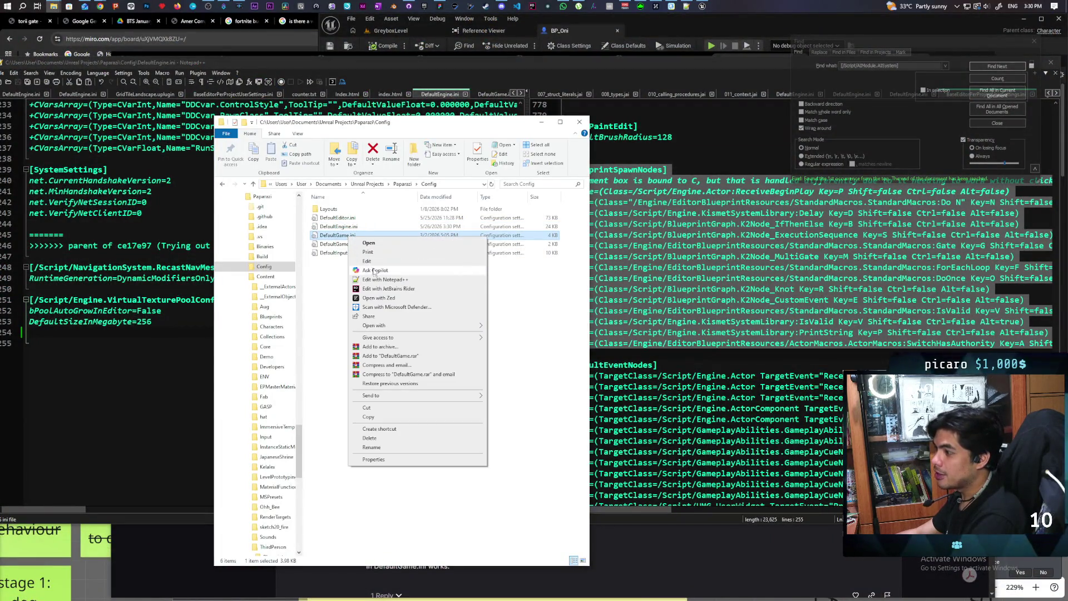
pyautogui.click(389, 277)
pyautogui.moveTo(521, 187)
pyautogui.mouseDown()
pyautogui.moveTo(493, 455)
pyautogui.moveTo(492, 439)
pyautogui.mouseUp()
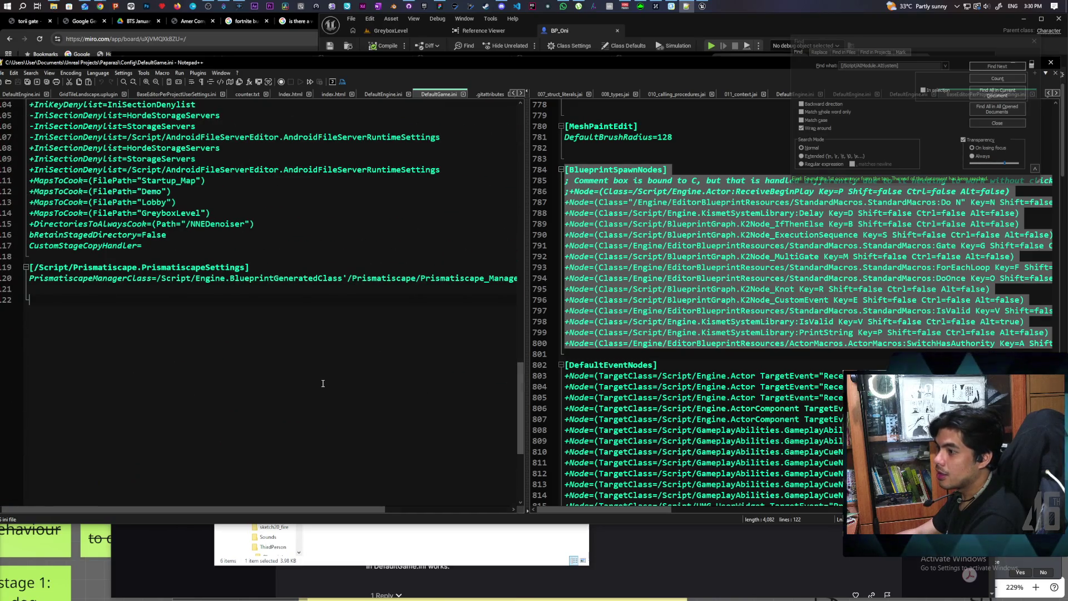
pyautogui.hotkey('ctrl', 'v')
pyautogui.hotkey('ctrl', 's')
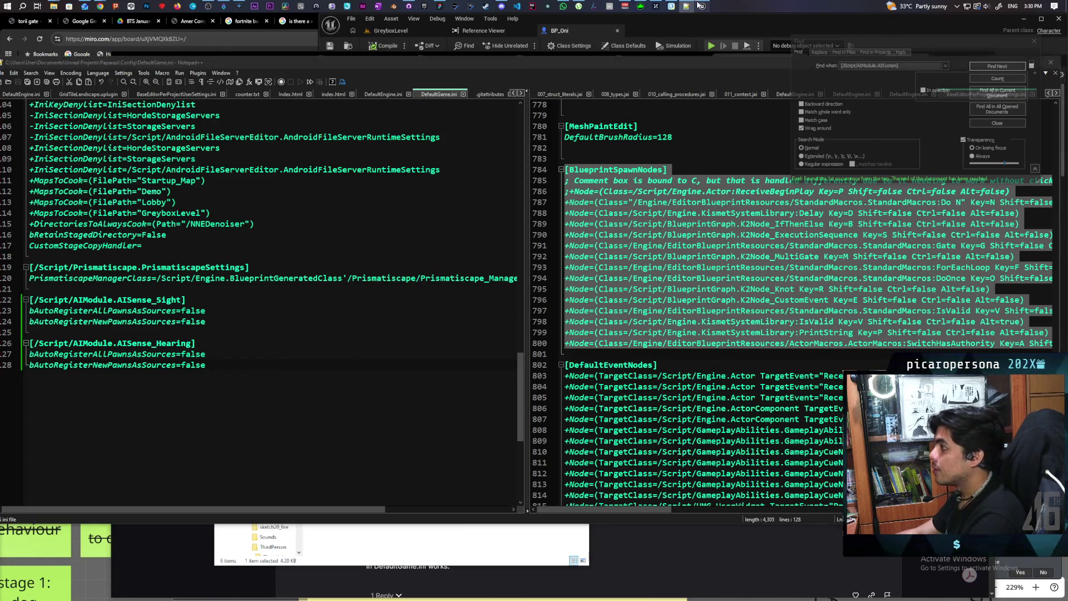
pyautogui.hotkey('alt', 'Tab')
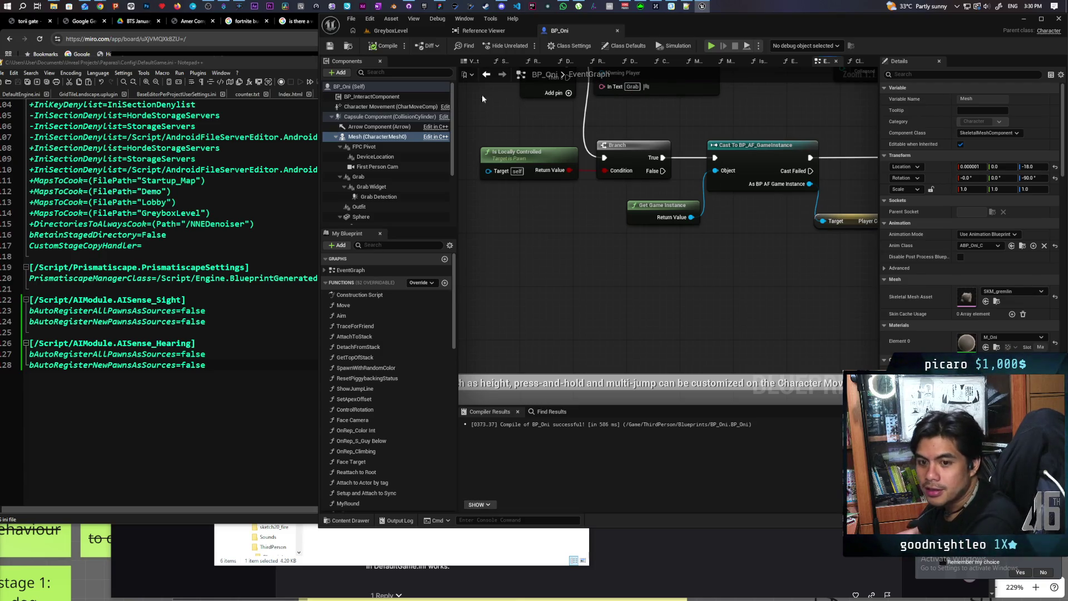
# Open Edit > Project Settings to the AI System page, then return to DefaultGame.ini in Notepad++.
pyautogui.click(365, 22)
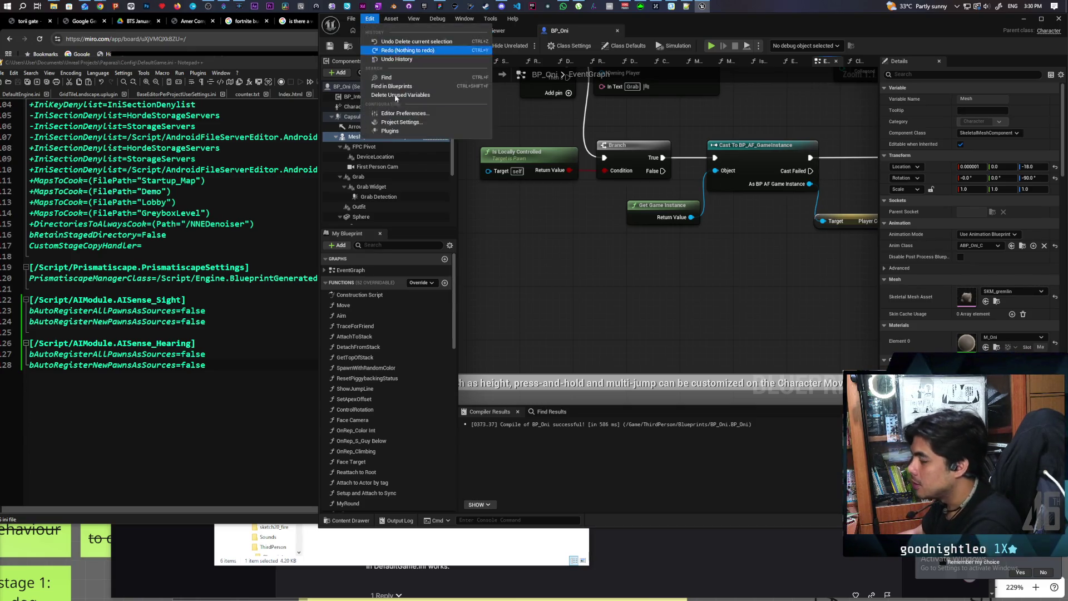
pyautogui.click(493, 174)
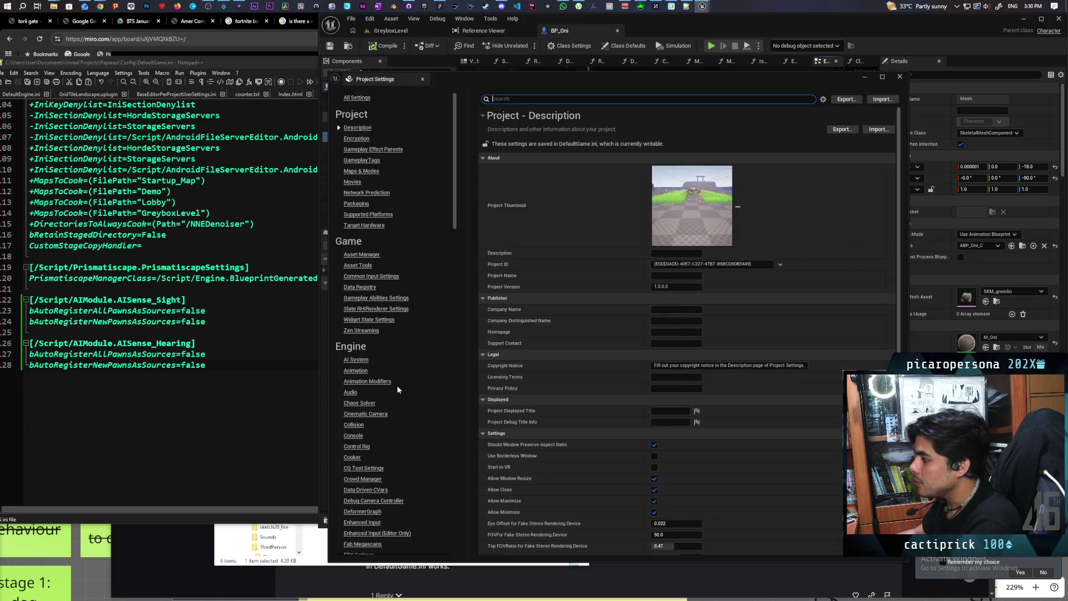
pyautogui.click(356, 360)
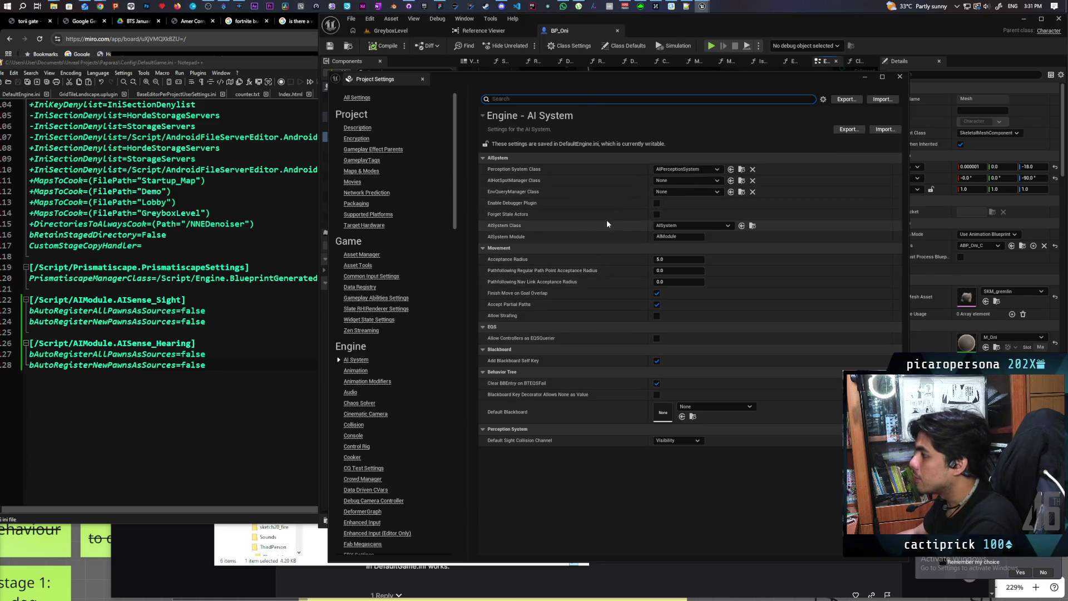
pyautogui.moveTo(526, 215)
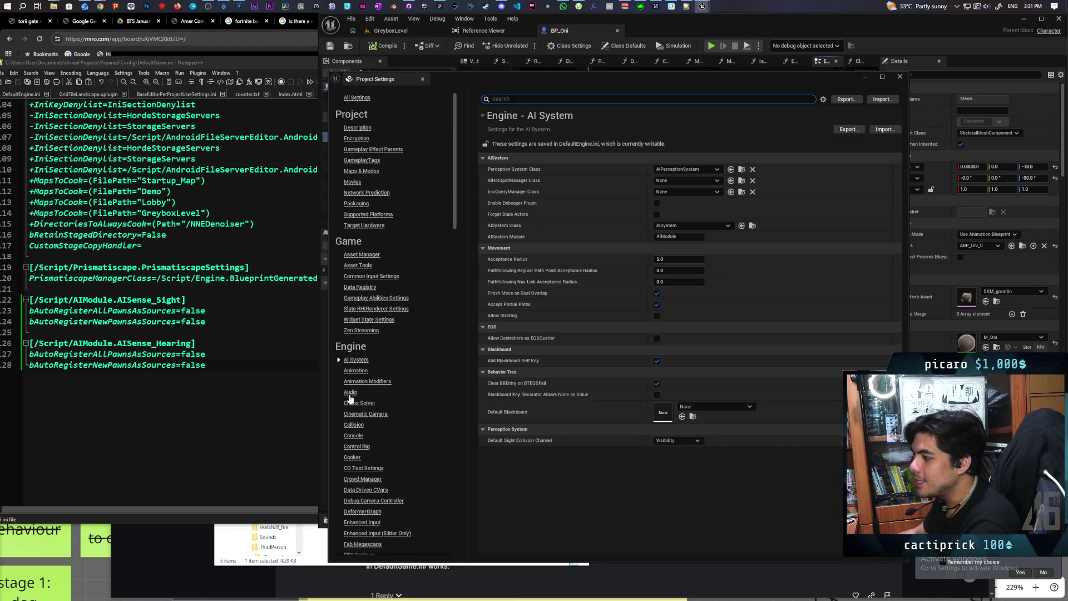
pyautogui.click(340, 360)
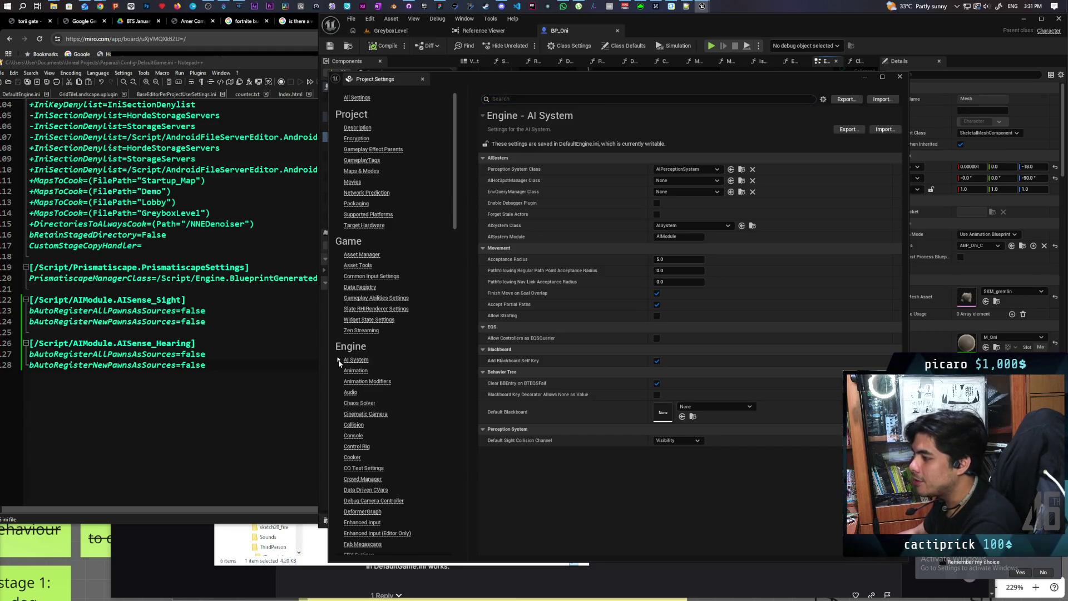
pyautogui.click(248, 356)
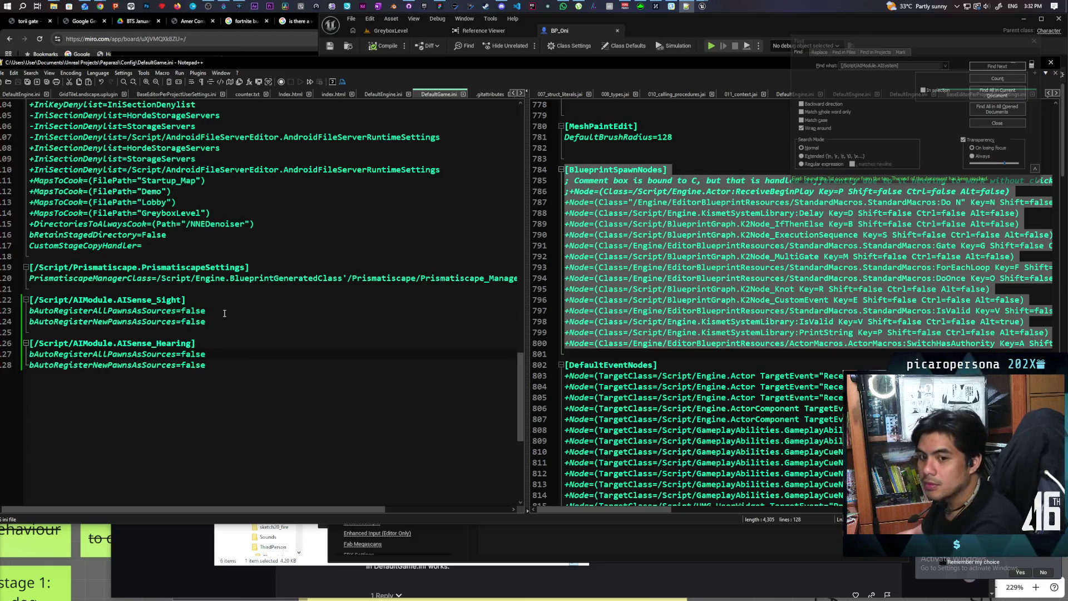
# Switch back to Unreal's Project Settings after checking DefaultGame.ini's AISense sections.
pyautogui.click(686, 24)
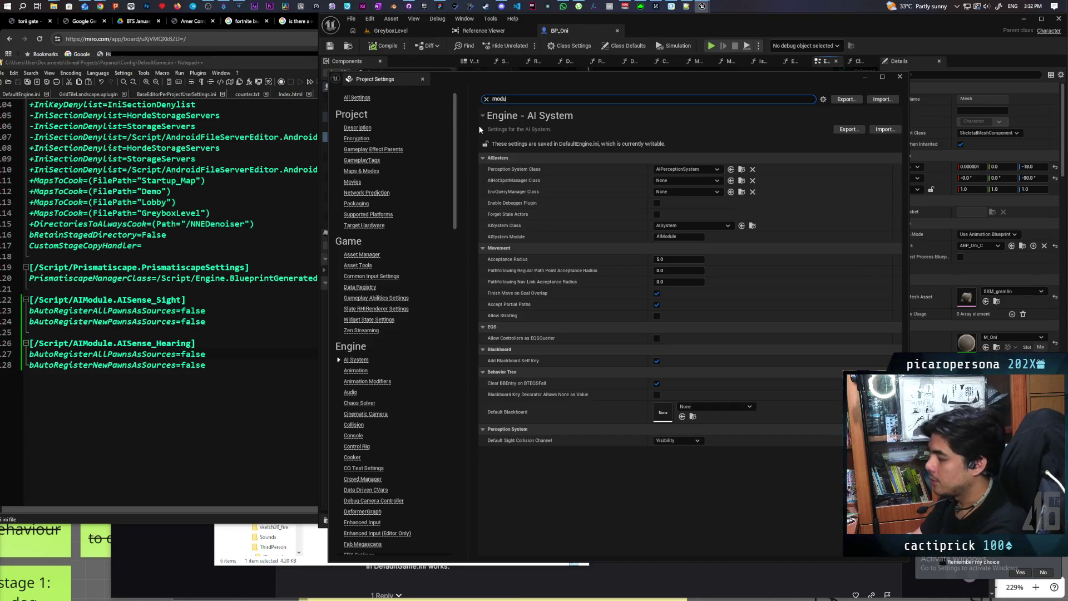
# Search Project Settings for 'module', 'aise', 'sight' and 'pawn' to find AI sense options.
pyautogui.write('module')
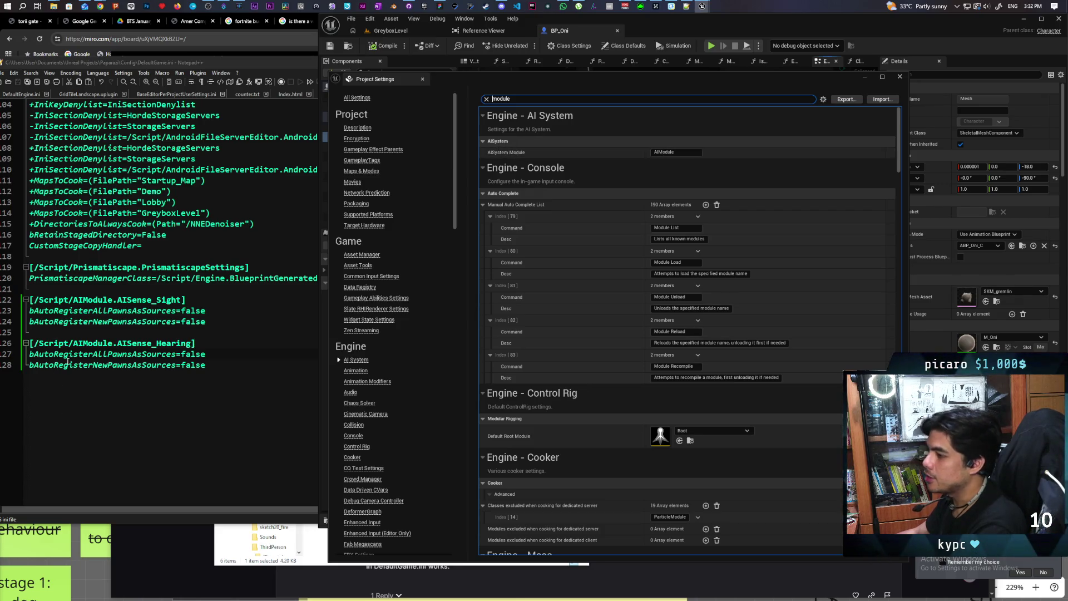
pyautogui.write('ai')
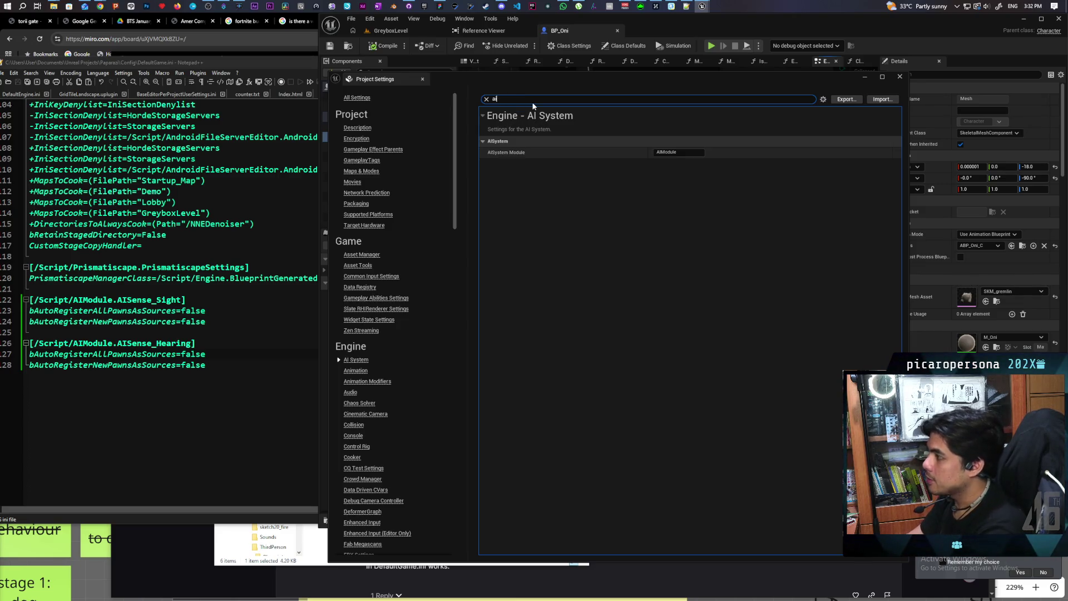
pyautogui.write('sense')
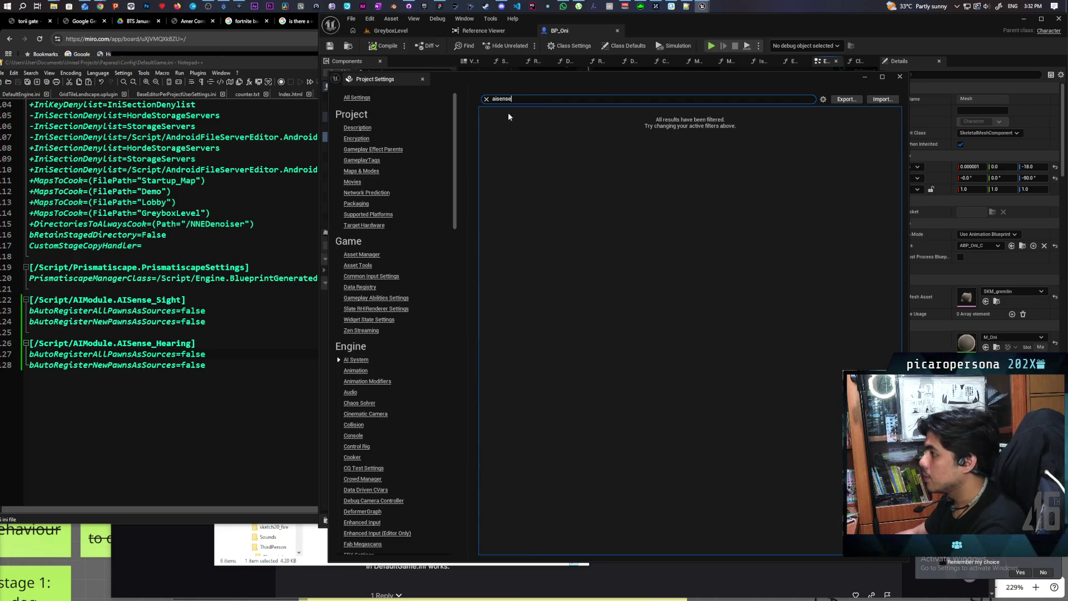
pyautogui.hotkey('ctrl', 'a')
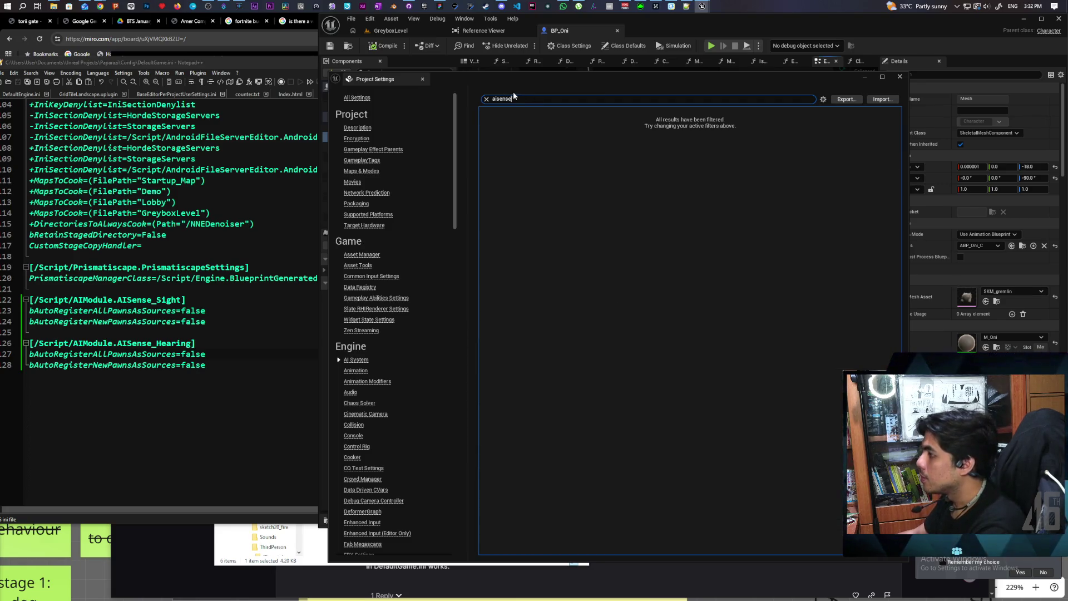
pyautogui.write('sight')
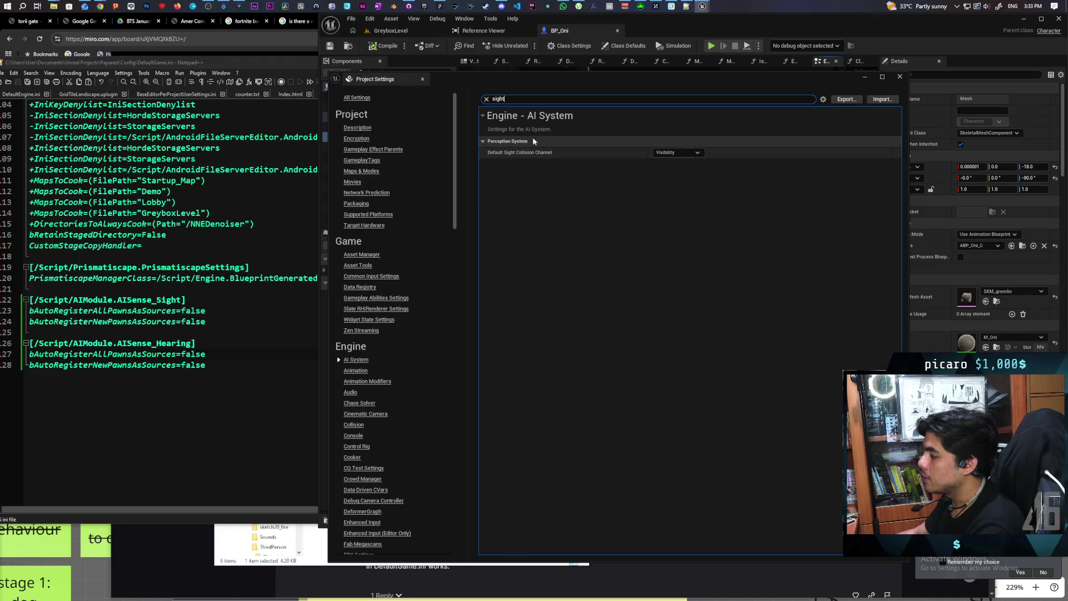
pyautogui.click(486, 99)
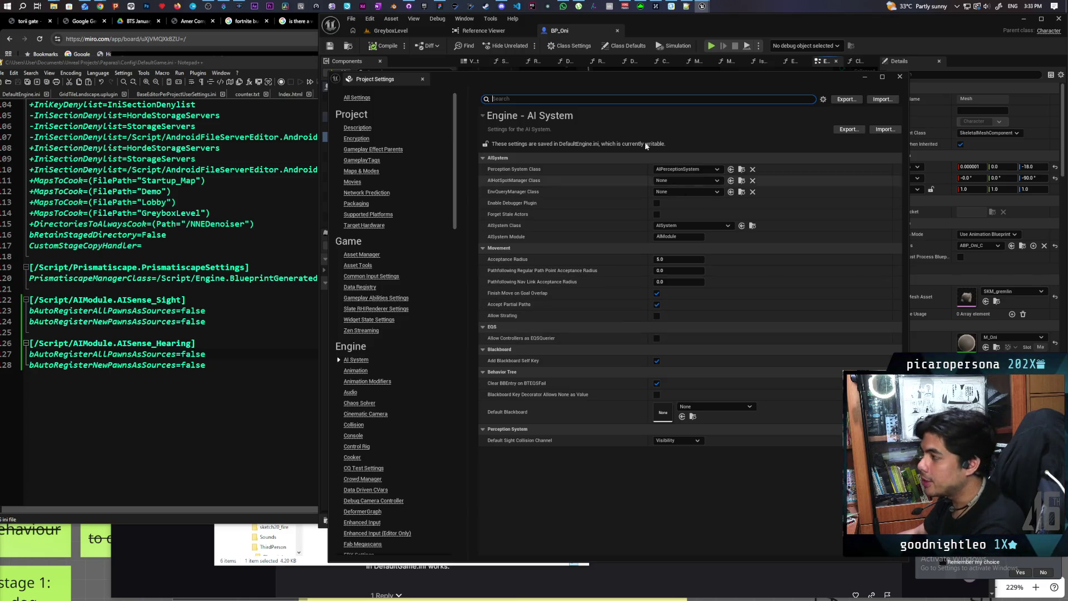
pyautogui.moveTo(496, 84); pyautogui.dragTo(436, 74)
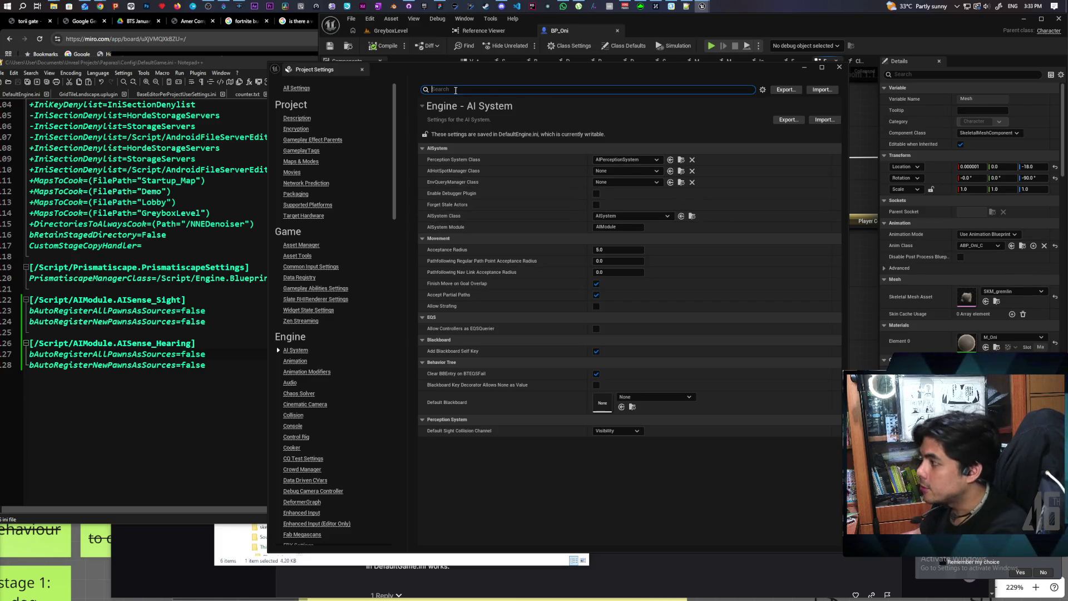
pyautogui.write('pawn')
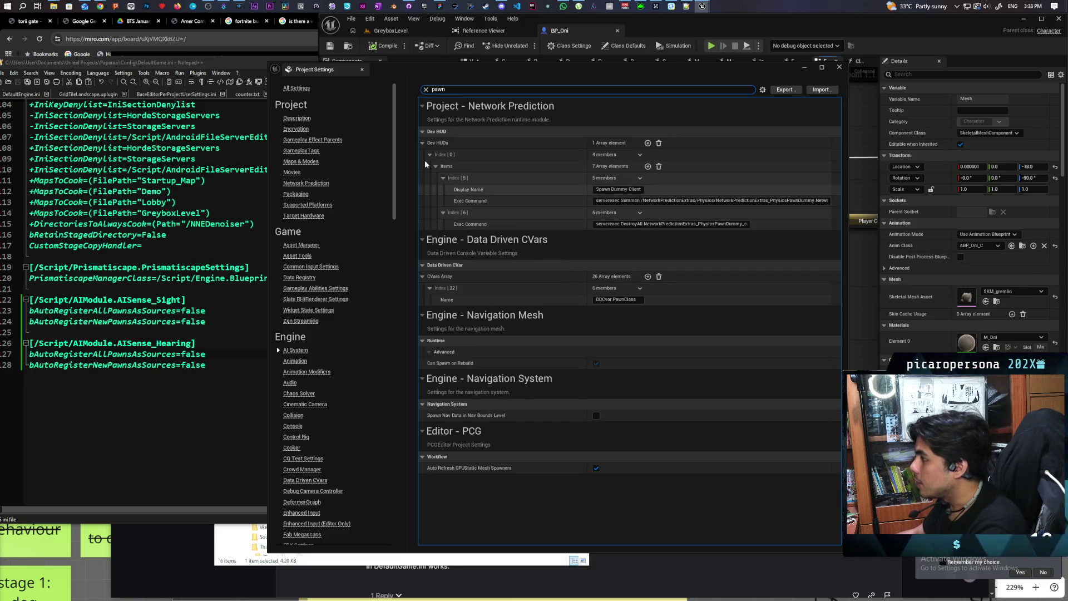
pyautogui.click(426, 91)
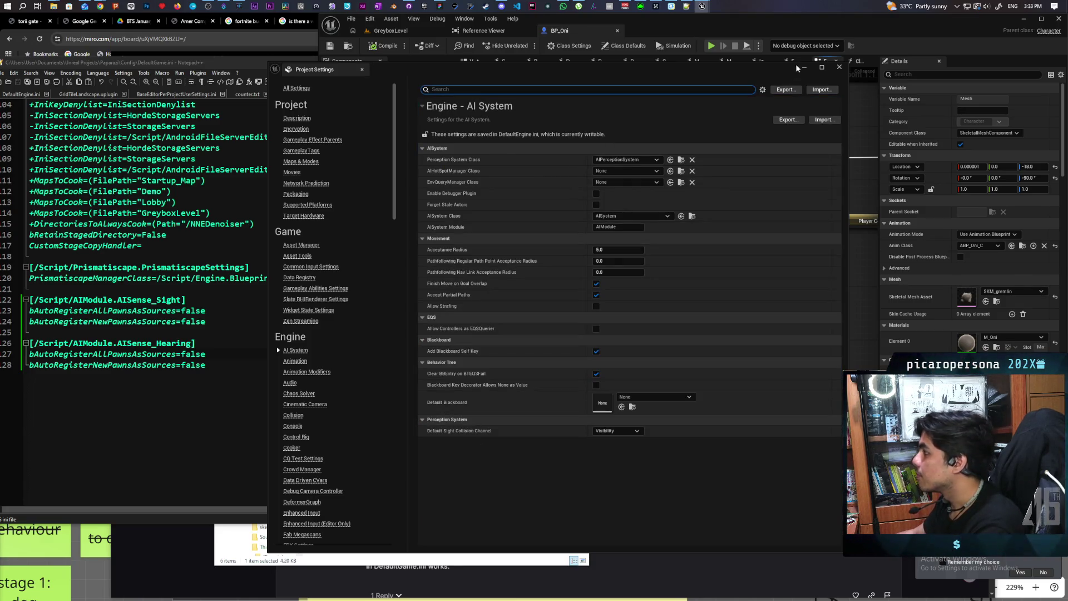
# Close Project Settings and then the Unreal Editor window.
pyautogui.click(838, 66)
pyautogui.moveTo(802, 26)
pyautogui.mouseDown()
pyautogui.moveTo(677, 66)
pyautogui.moveTo(698, 60)
pyautogui.mouseUp()
pyautogui.click(956, 53)
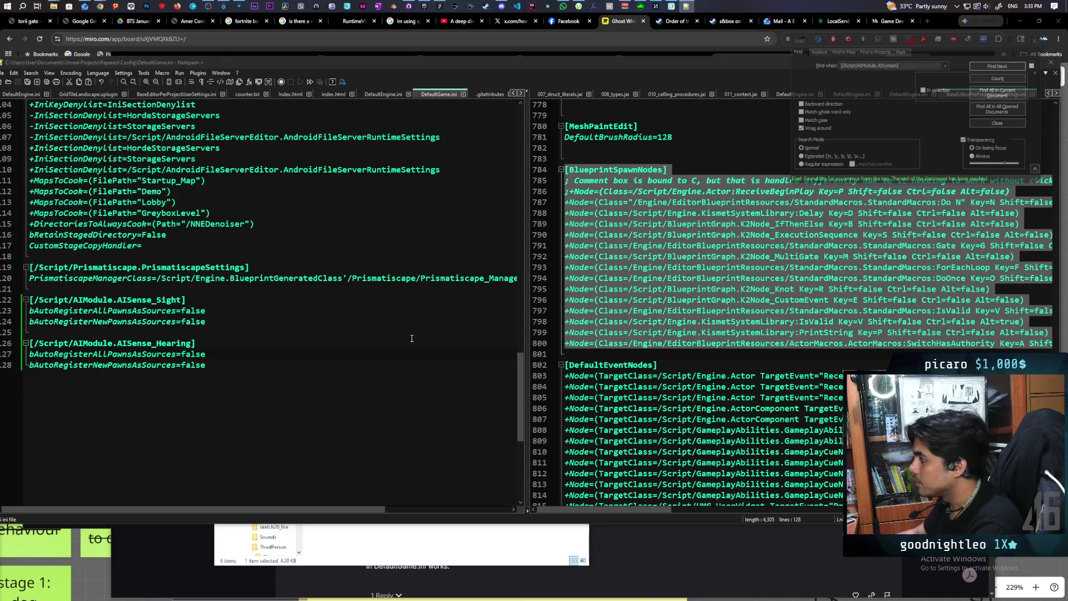
# Relaunch the Paparazi project from the Epic Games Launcher Library.
pyautogui.scroll(-5, 277, 404)
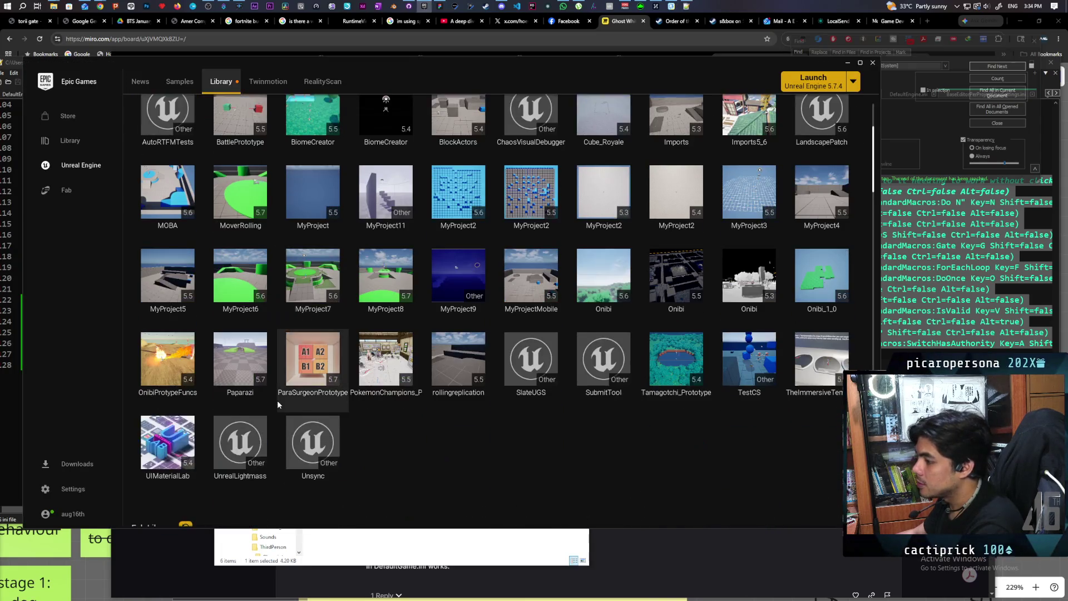
pyautogui.doubleClick(250, 321)
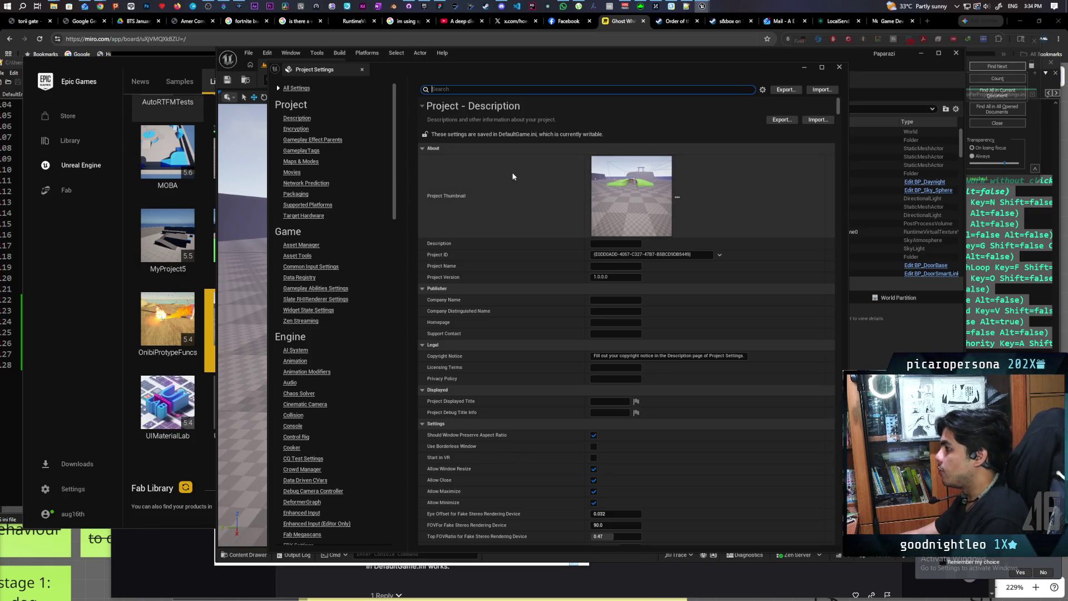
# Close Project Settings, maximize the editor, and start a Play-in-Editor test of GreyboxLevel.
pyautogui.click(838, 67)
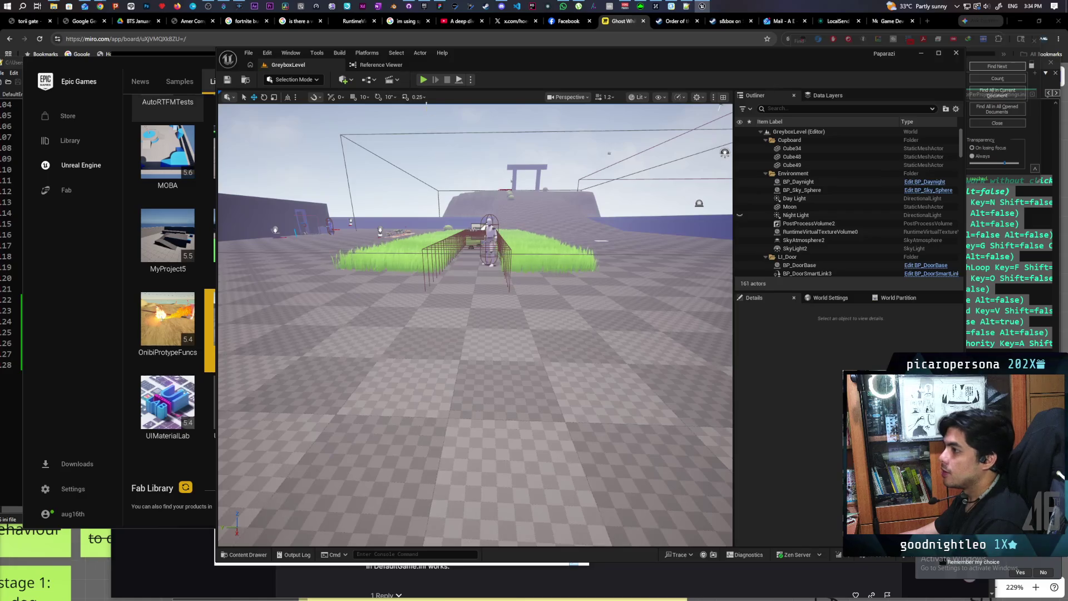
pyautogui.doubleClick(528, 58)
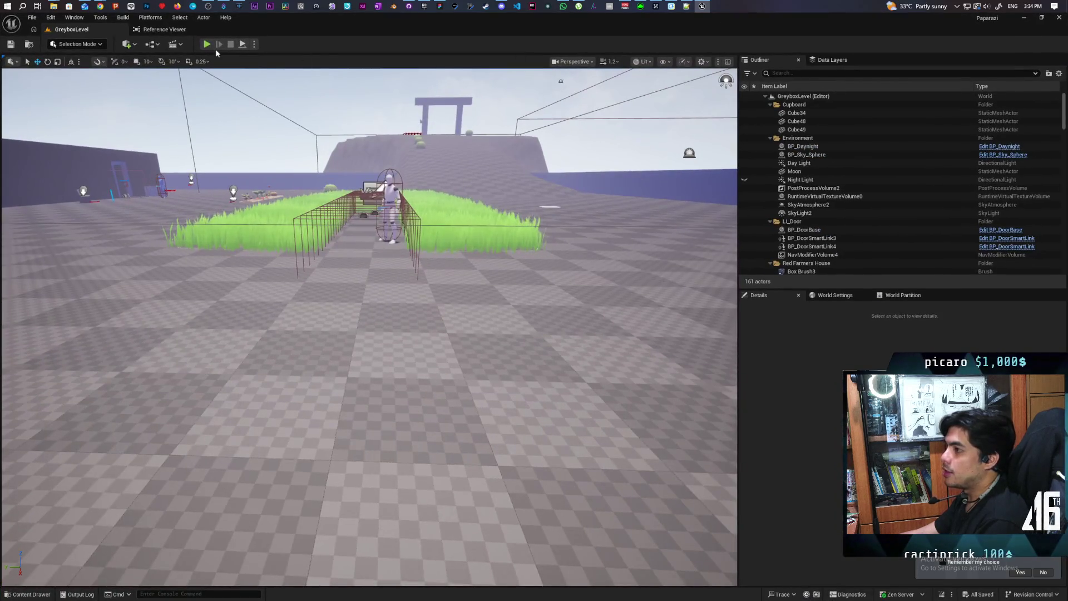
pyautogui.hotkey('alt', 'p')
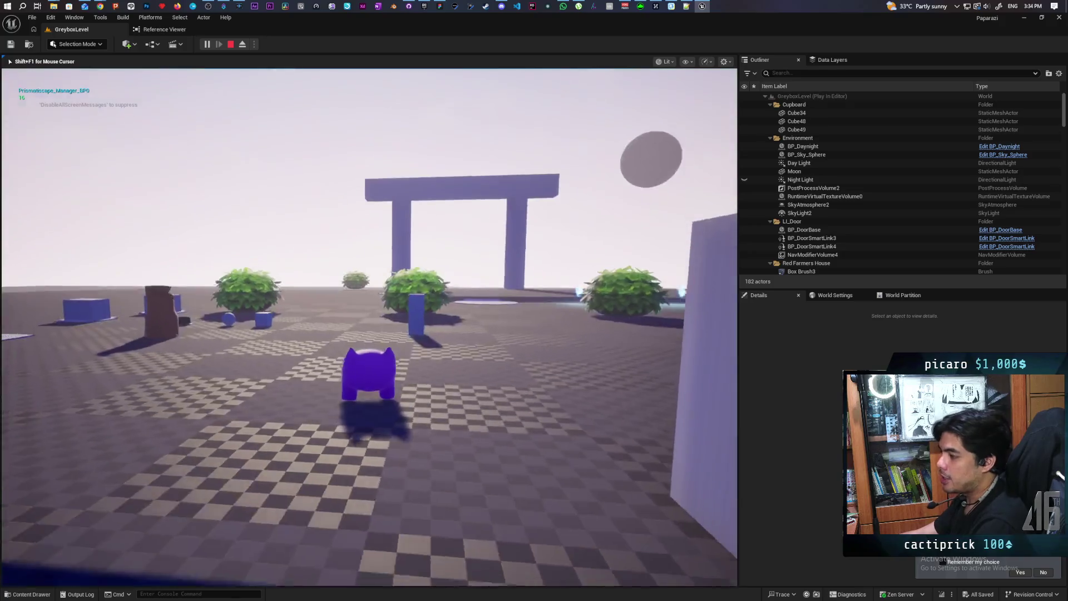
# Walk the purple character across the field and grass past the mannequin, then end the session.
pyautogui.press('w')
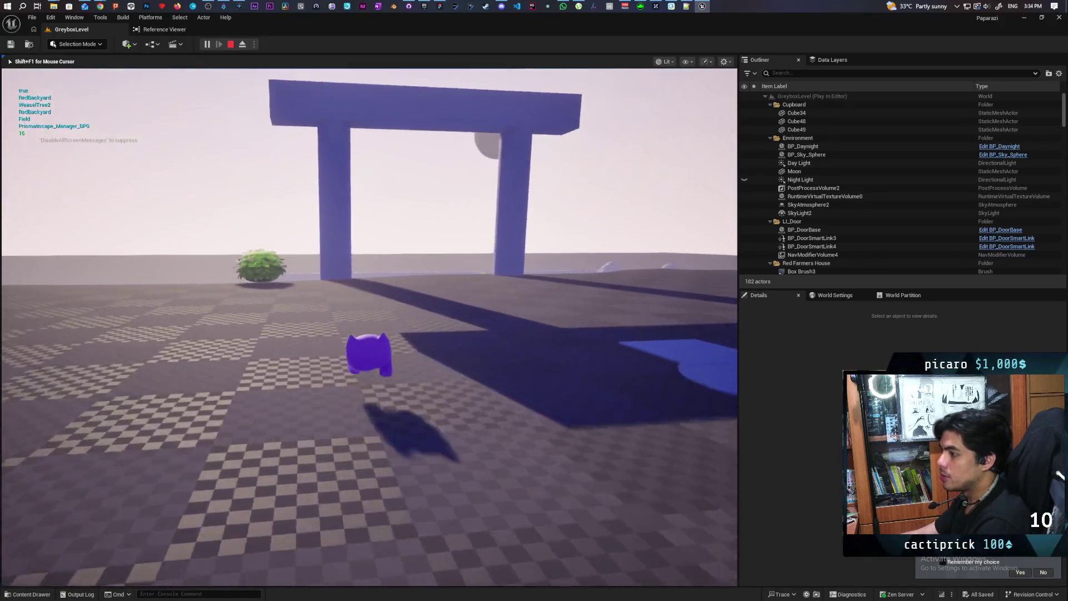
pyautogui.press('w')
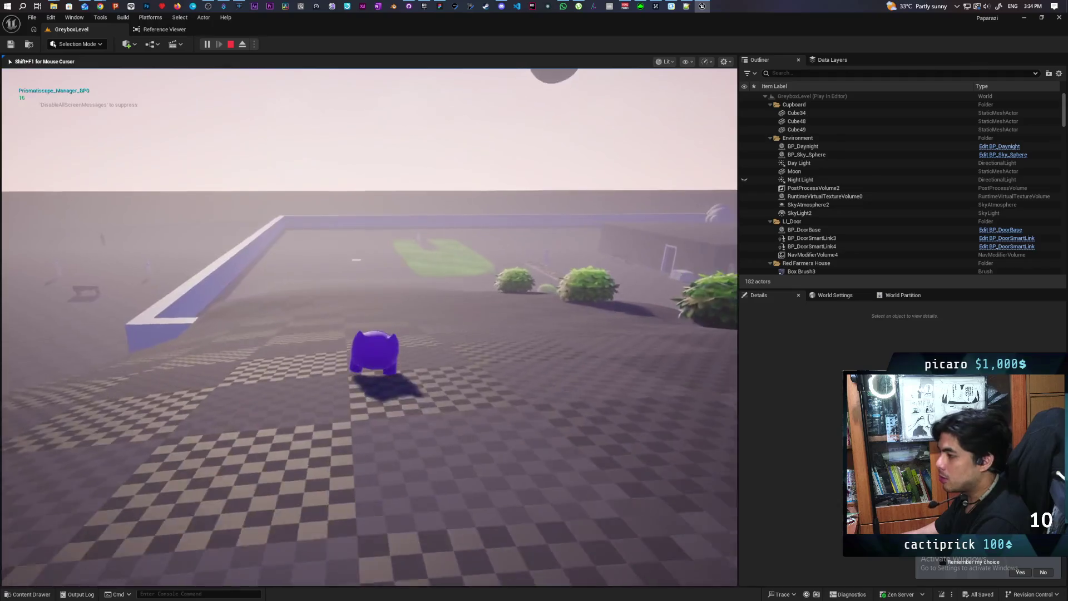
pyautogui.press('w')
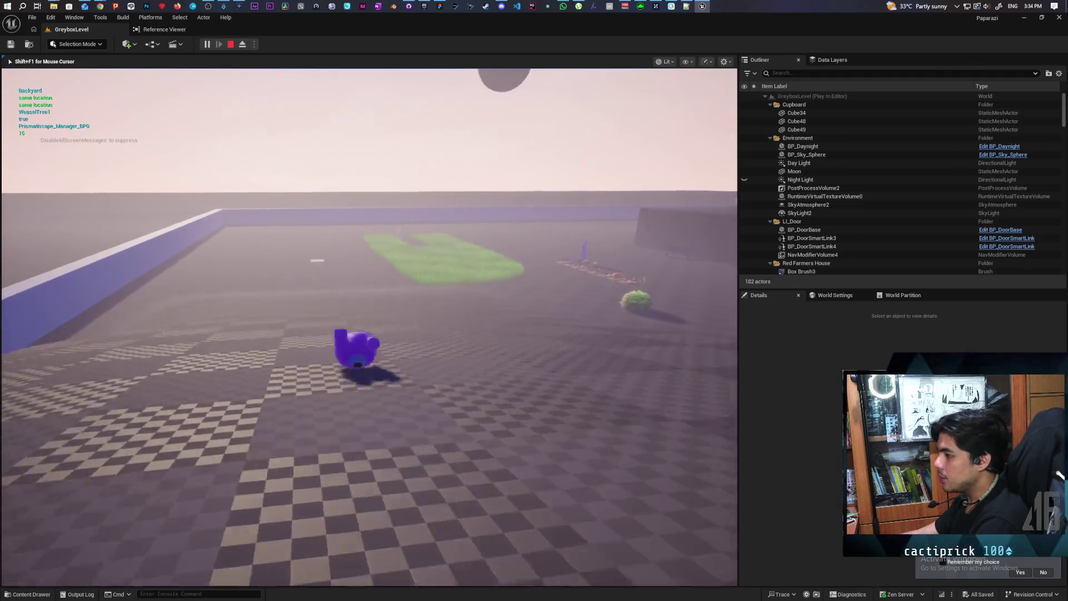
pyautogui.press('a')
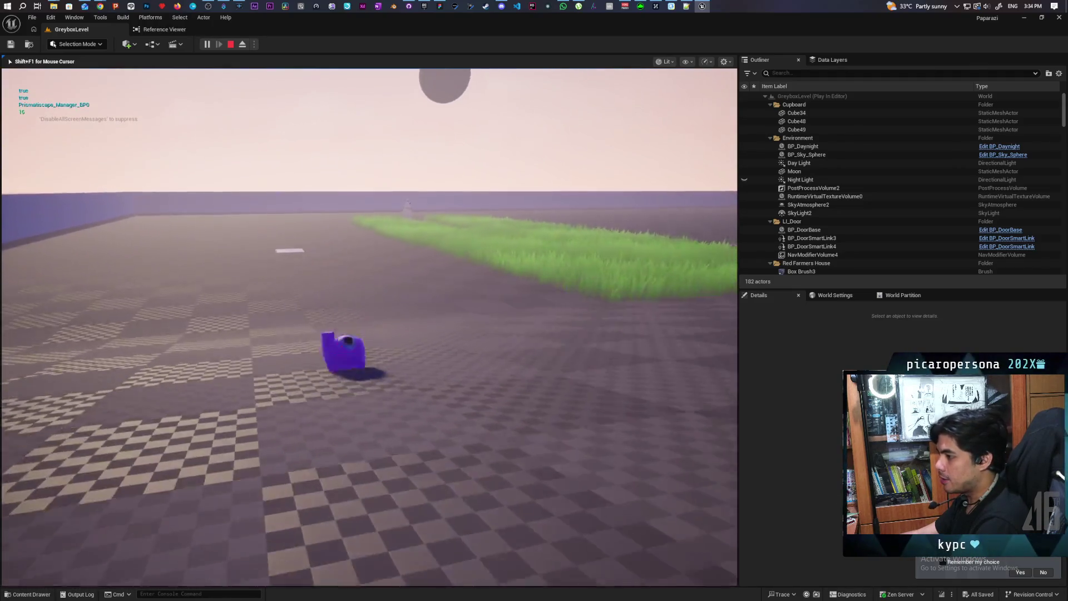
pyautogui.press('w')
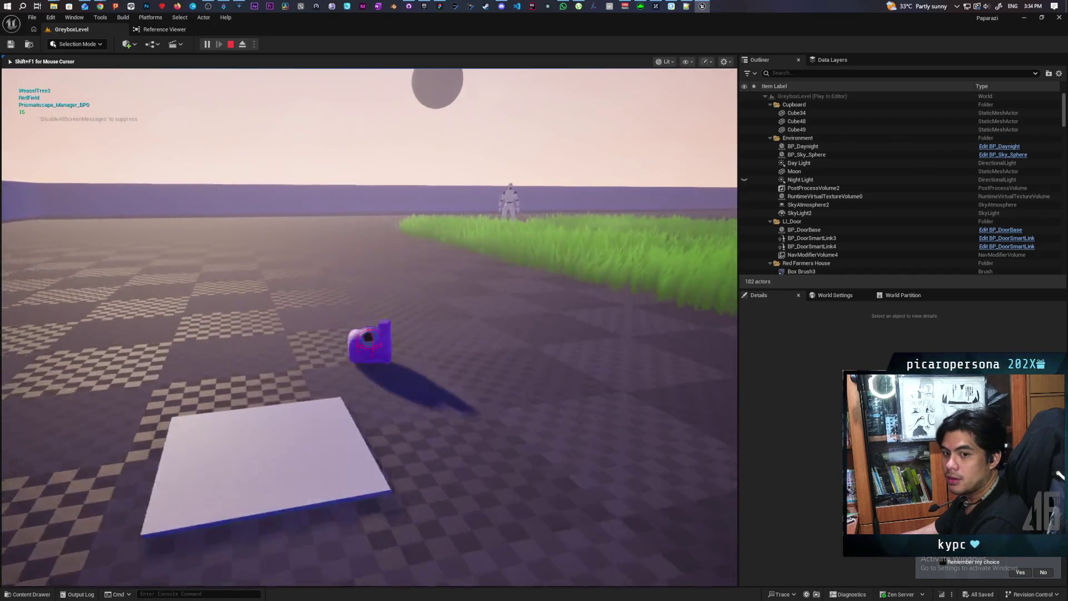
pyautogui.press('a')
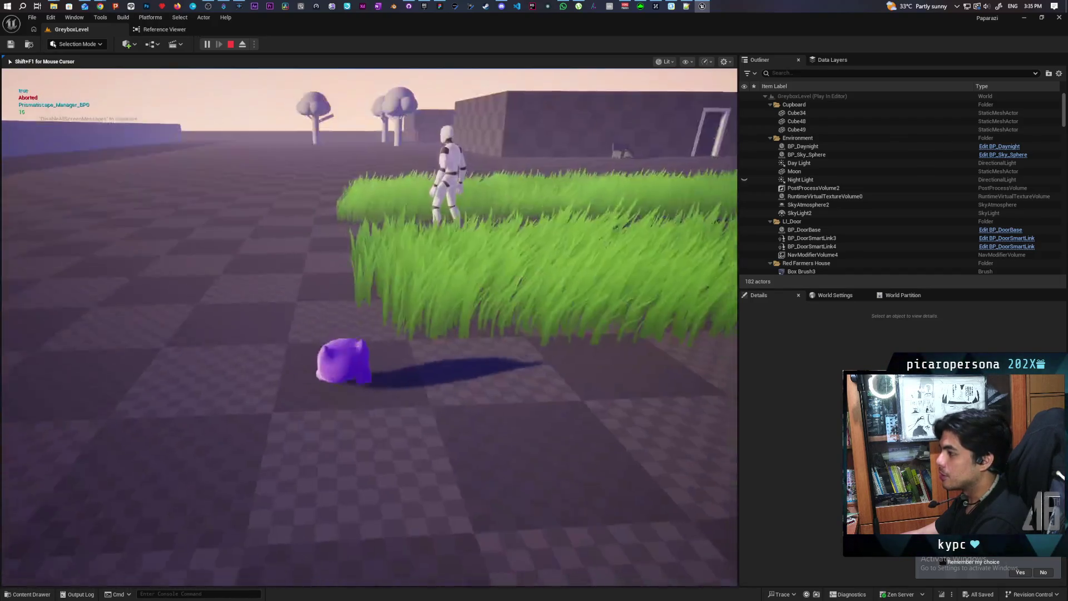
pyautogui.press('d')
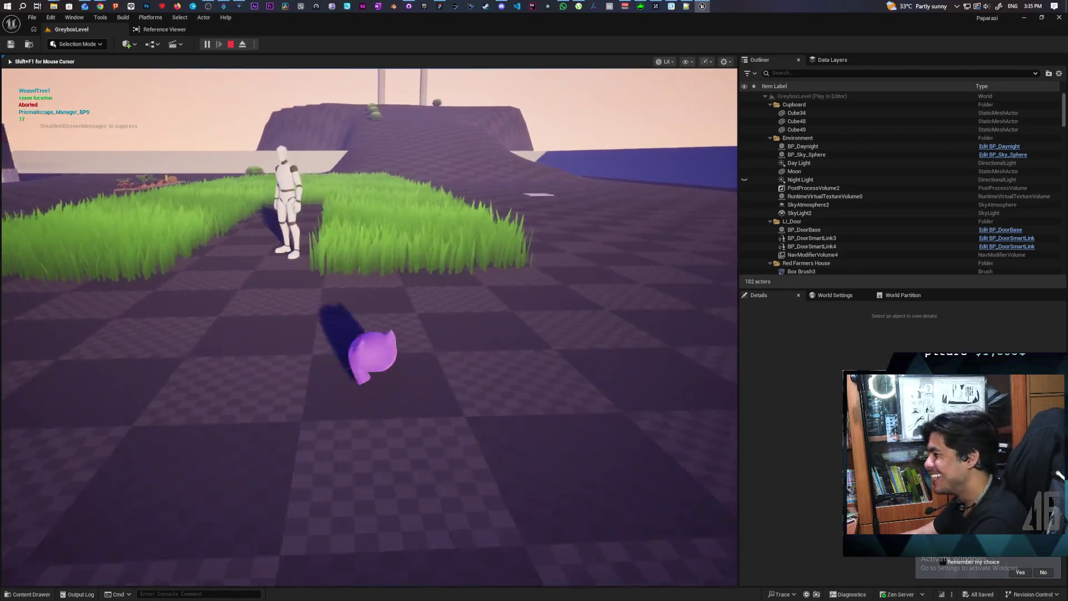
pyautogui.press('a')
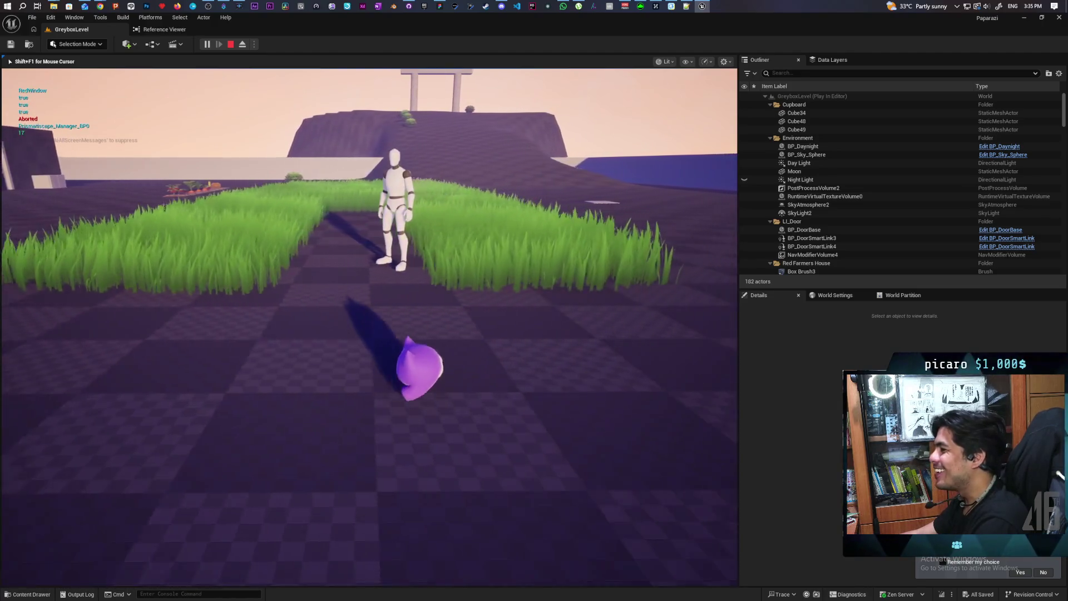
pyautogui.press('w')
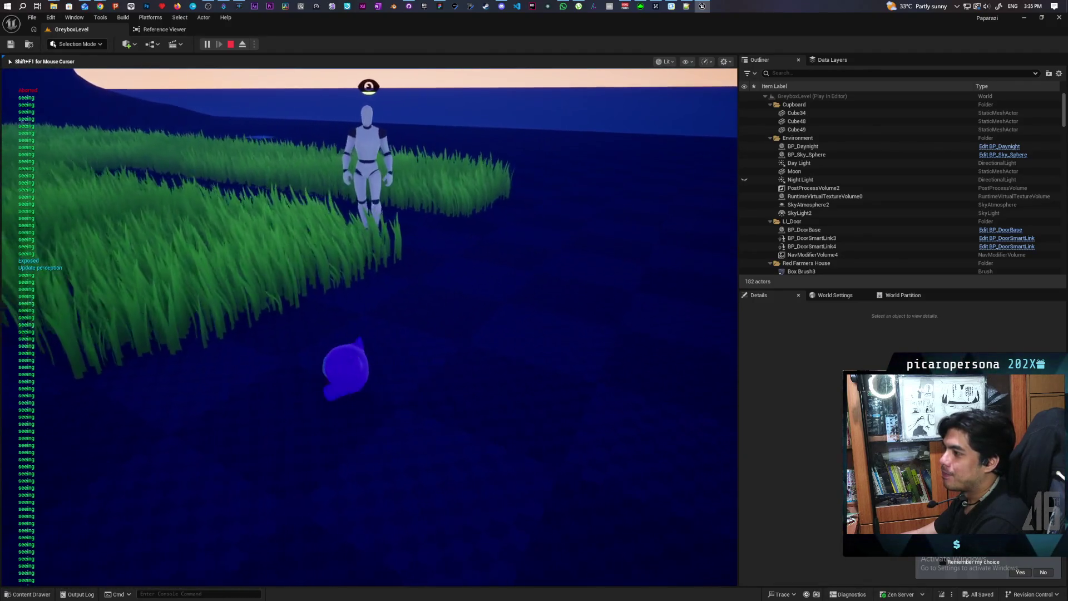
pyautogui.press('Escape')
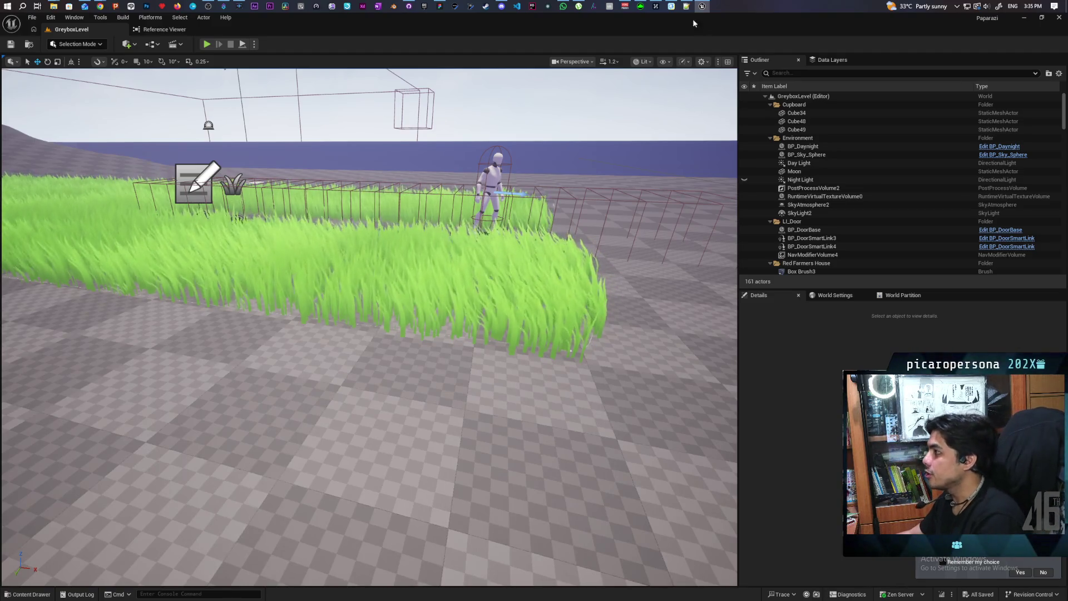
pyautogui.click(685, 7)
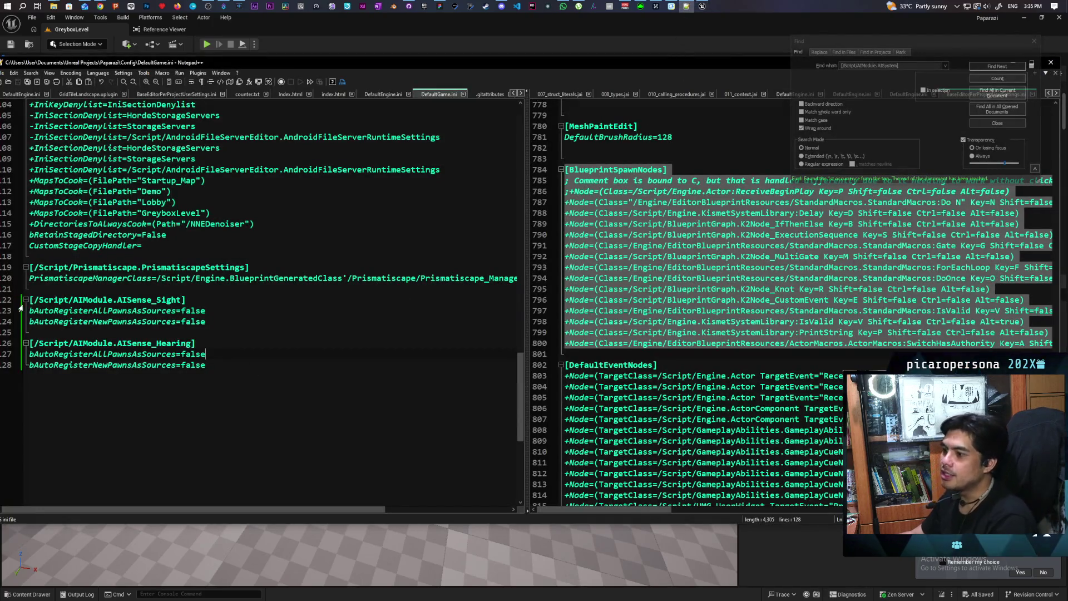
# Highlight lines 122–128 holding the AISense_Sight and AISense_Hearing blocks, then return to Unreal.
pyautogui.moveTo(31, 300); pyautogui.dragTo(250, 380)
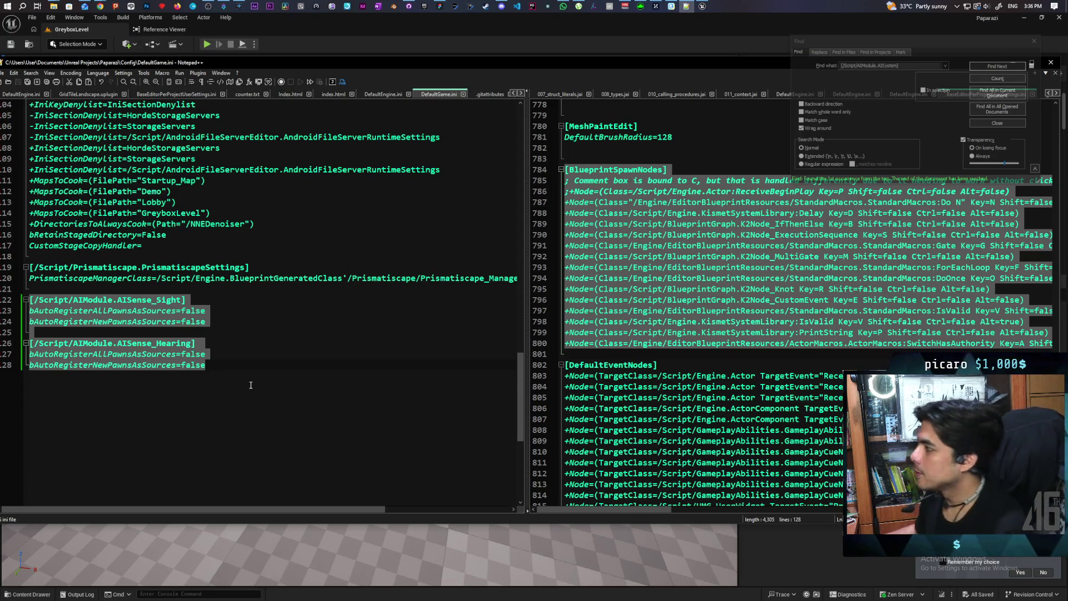
pyautogui.click(702, 6)
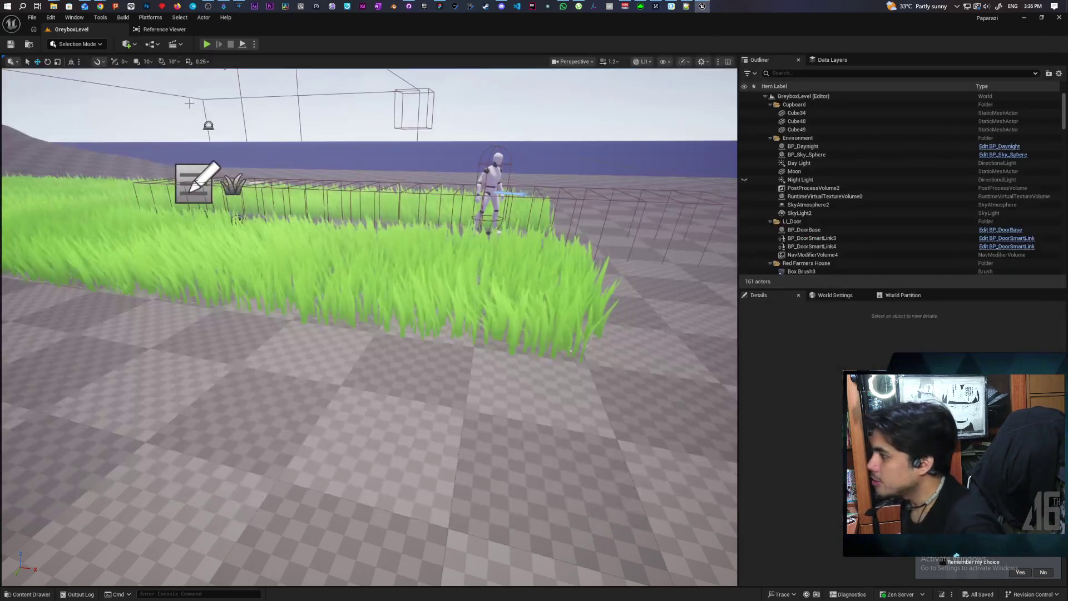
# Open and dismiss the Edit menu, minimize Unreal, and close Notepad++'s search panel.
pyautogui.click(55, 20)
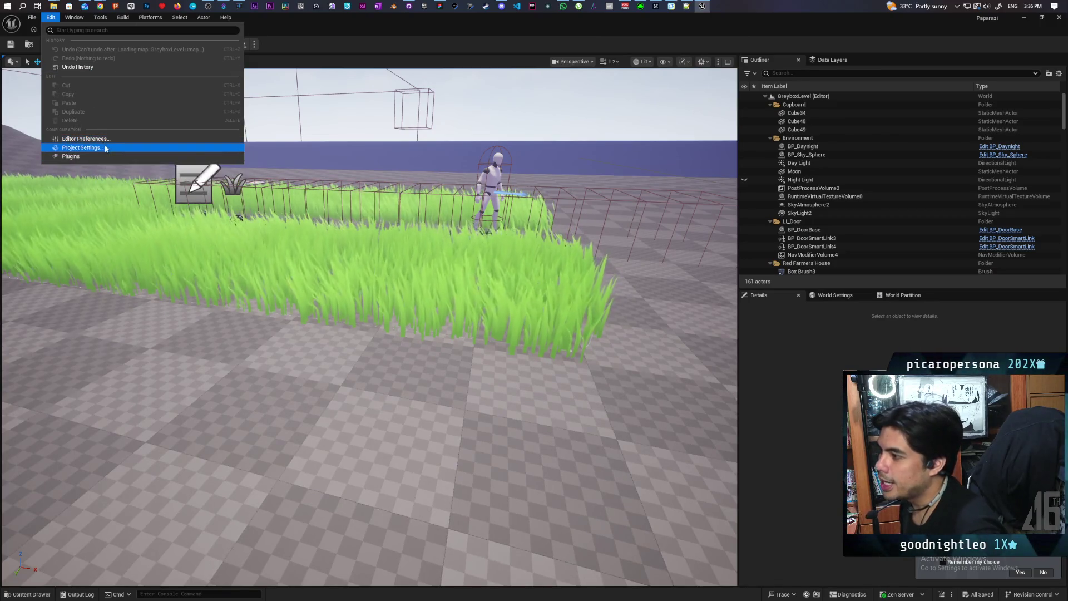
pyautogui.click(349, 35)
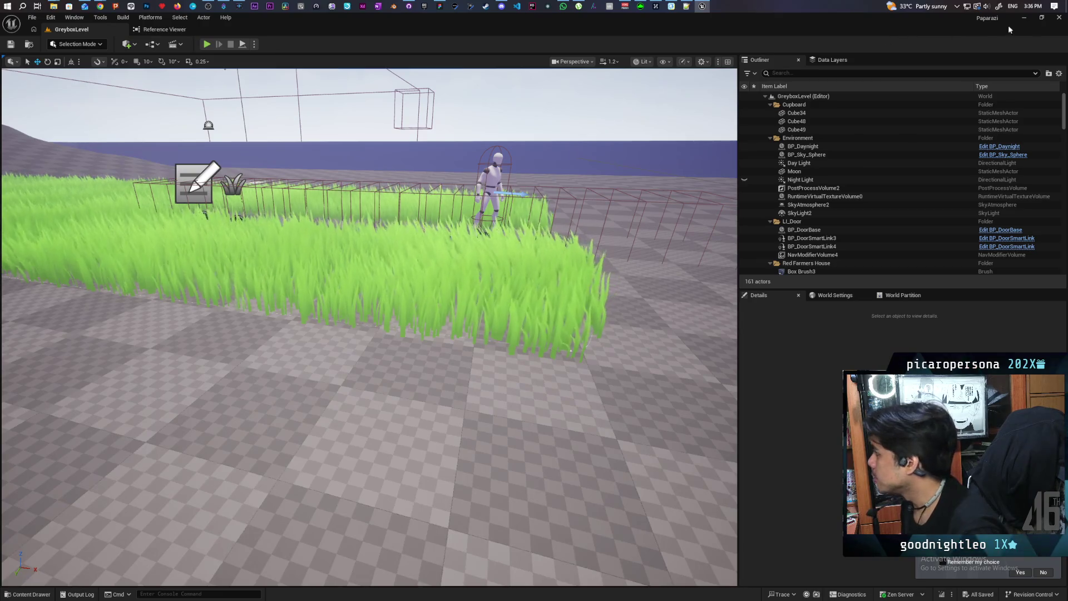
pyautogui.click(1025, 19)
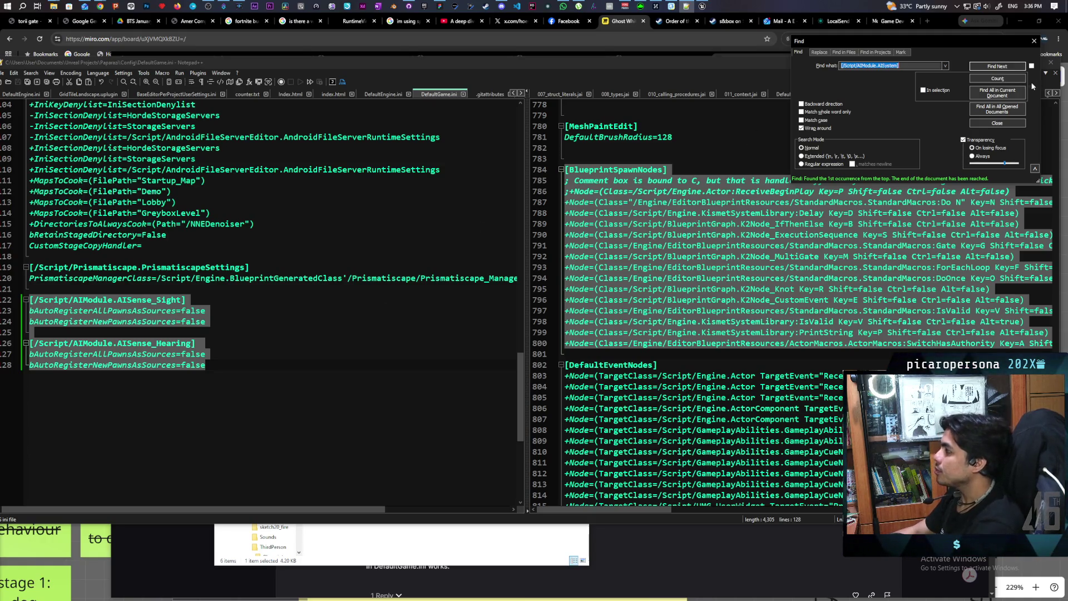
pyautogui.click(1034, 42)
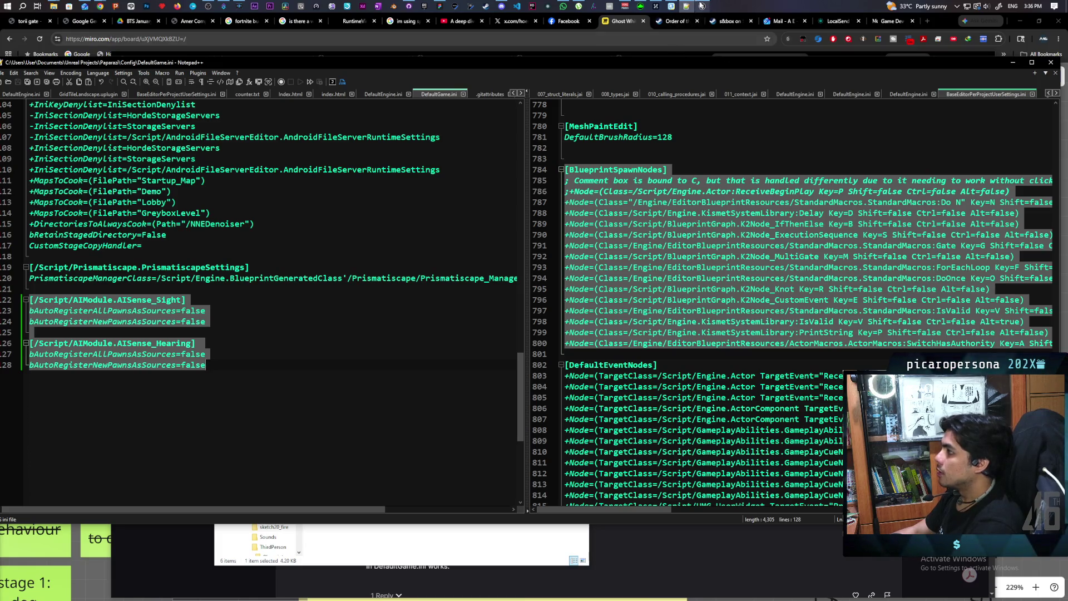
# Revisit the forum thread on stopping pawns registering with AI perception, then minimize Chrome.
pyautogui.click(702, 7)
pyautogui.moveTo(102, 5)
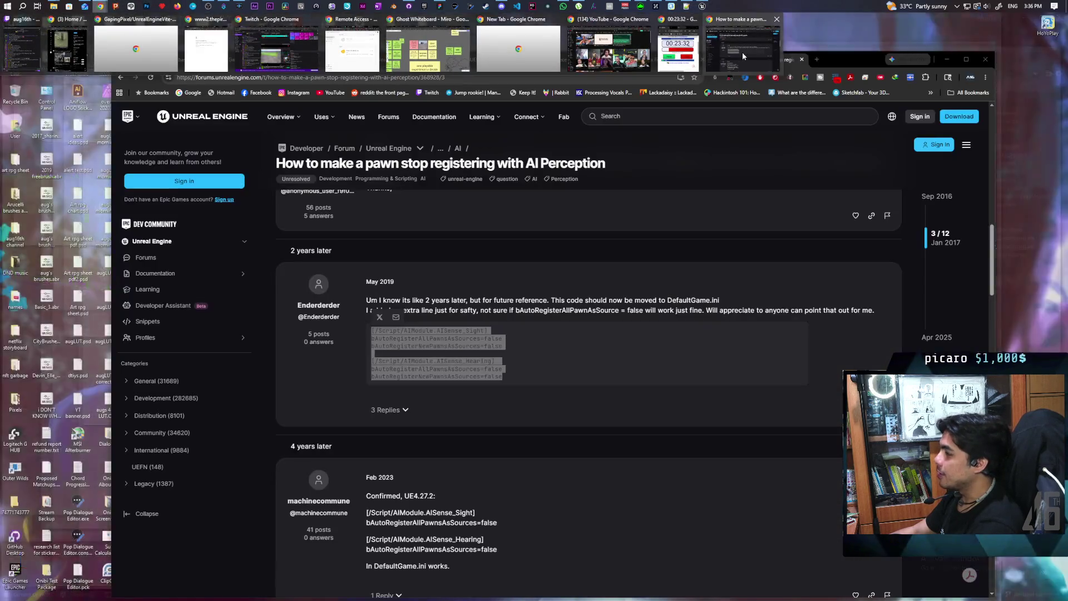
pyautogui.click(742, 52)
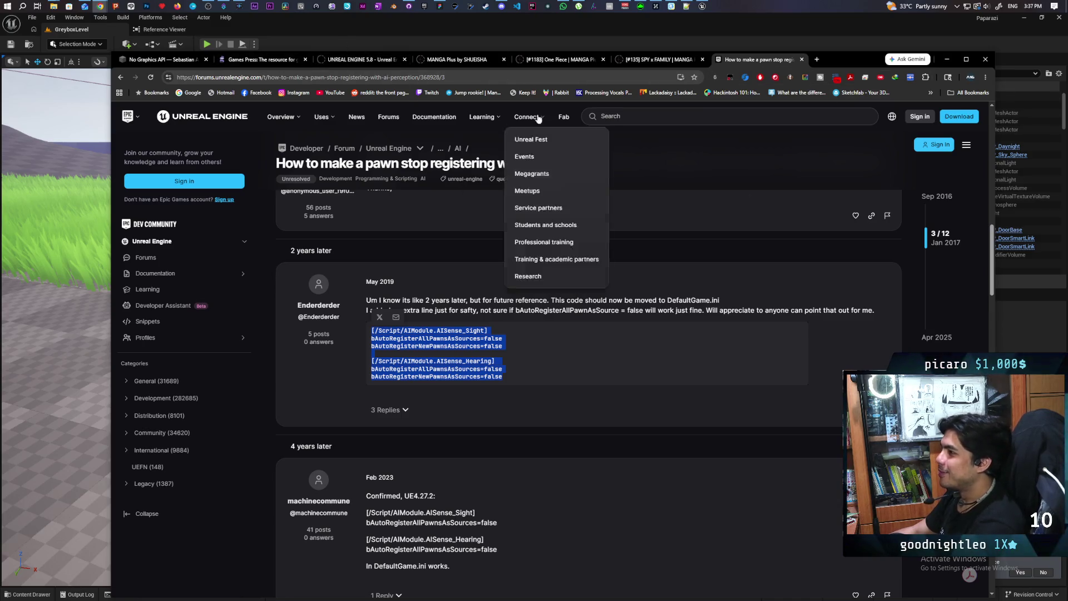
pyautogui.click(499, 39)
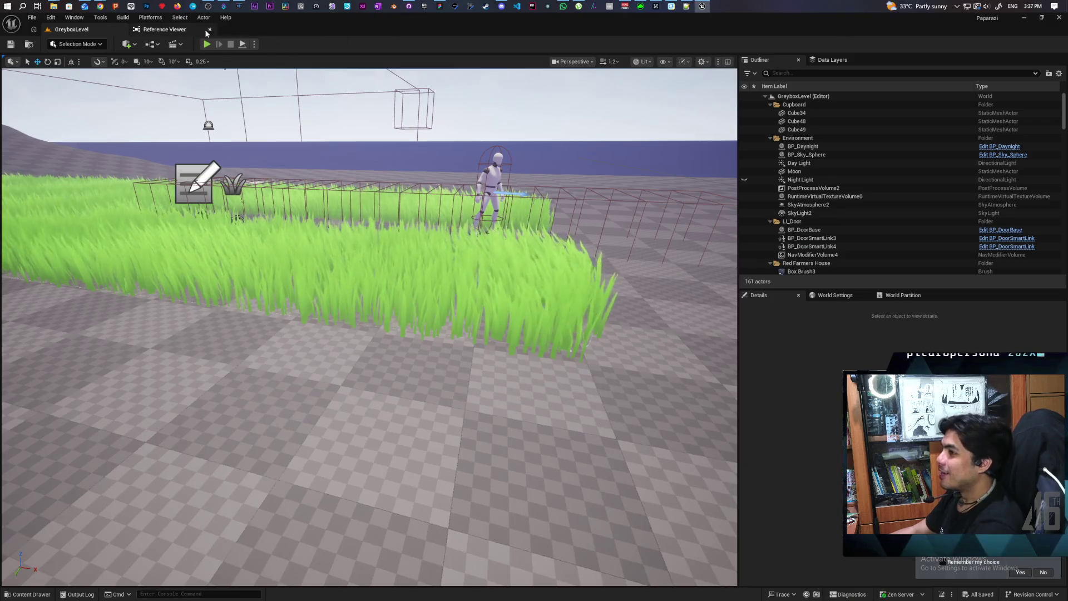
pyautogui.moveTo(481, 213)
pyautogui.mouseDown()
pyautogui.moveTo(479, 295)
pyautogui.moveTo(462, 328)
pyautogui.moveTo(507, 293)
pyautogui.moveTo(483, 279)
pyautogui.moveTo(477, 253)
pyautogui.moveTo(468, 311)
pyautogui.mouseUp()
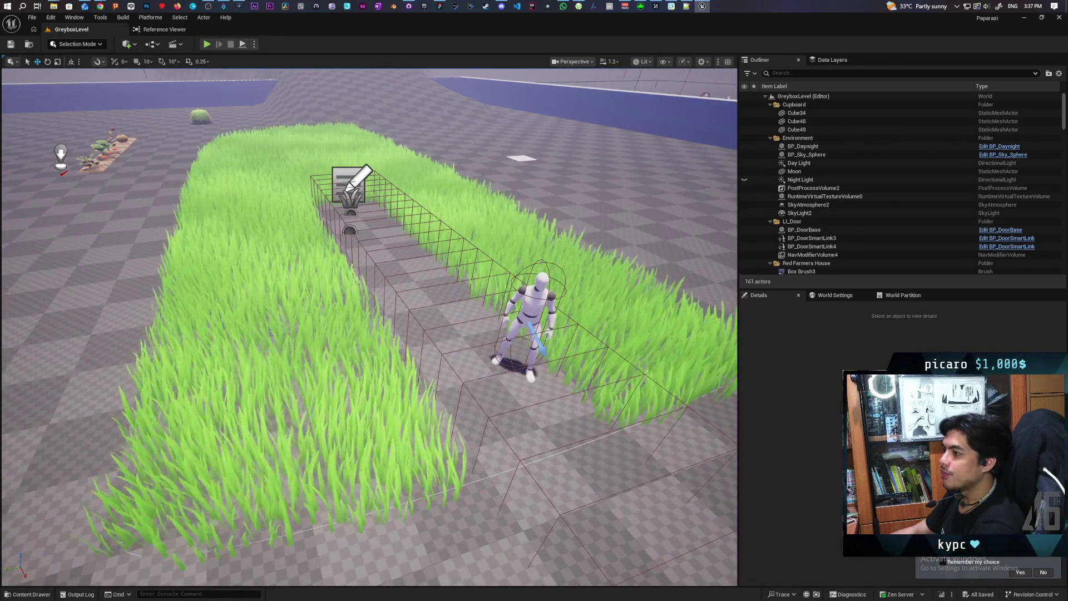
pyautogui.moveTo(467, 311); pyautogui.dragTo(463, 322)
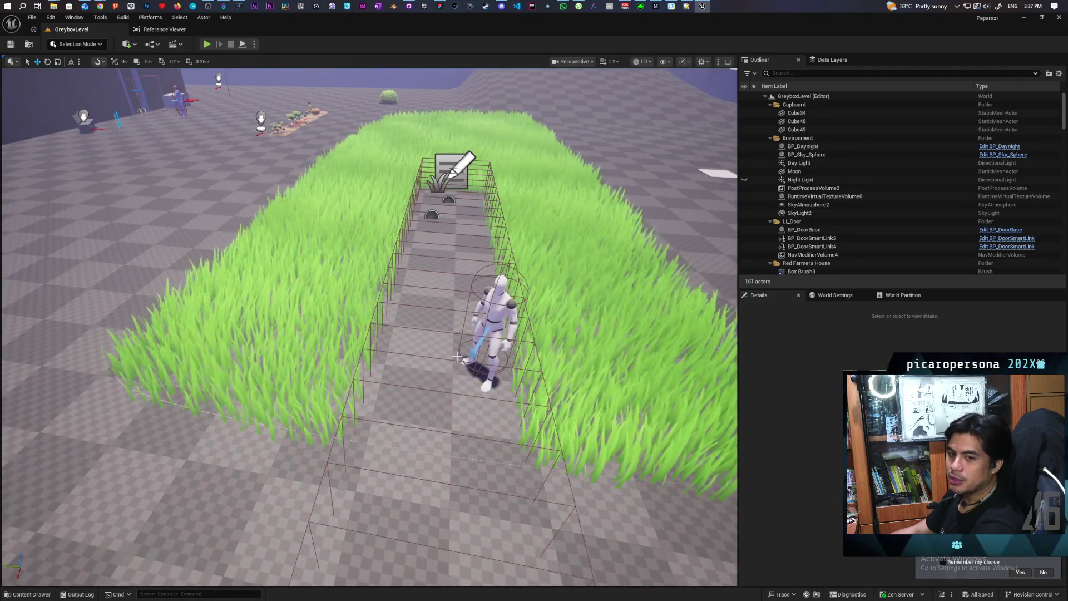
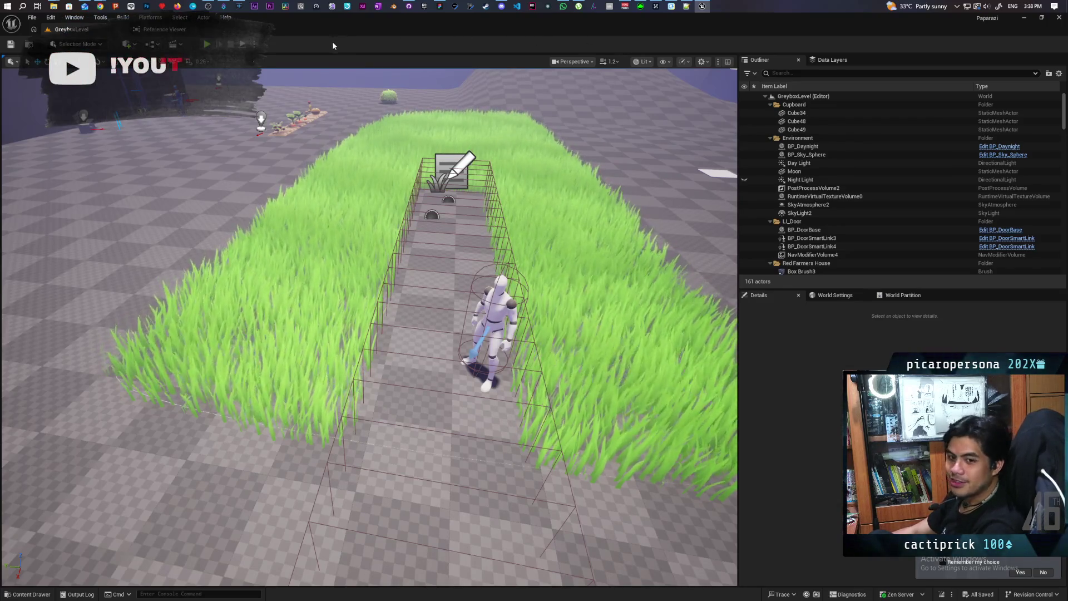
# Pull the viewport camera back and open the Content Drawer at ThirdPerson/Blueprints.
pyautogui.moveTo(307, 272)
pyautogui.mouseDown()
pyautogui.moveTo(339, 367)
pyautogui.moveTo(328, 301)
pyautogui.mouseUp()
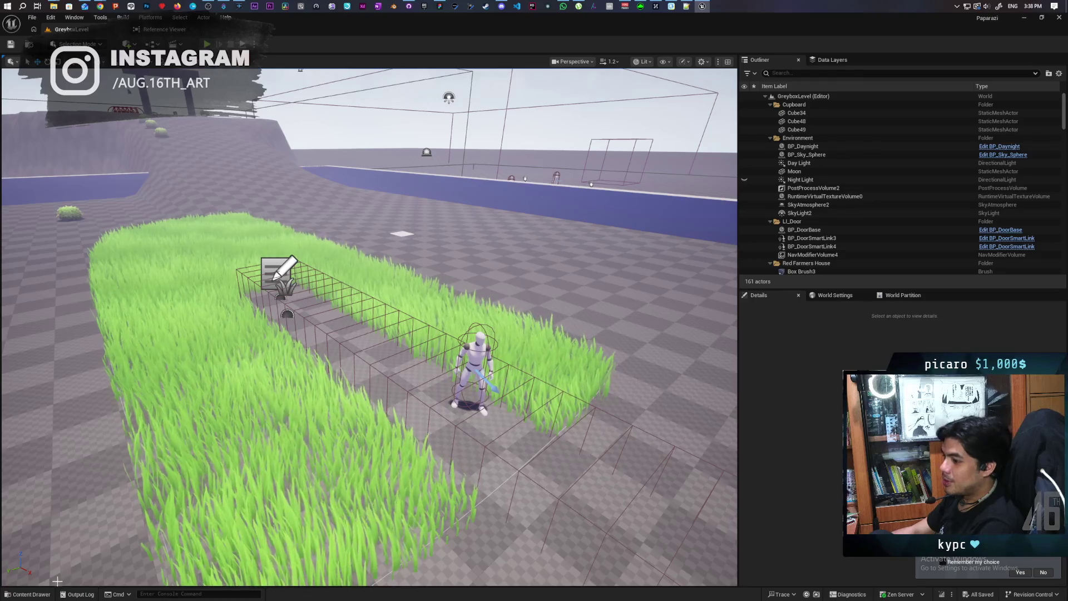
pyautogui.hotkey('ctrl', 'space')
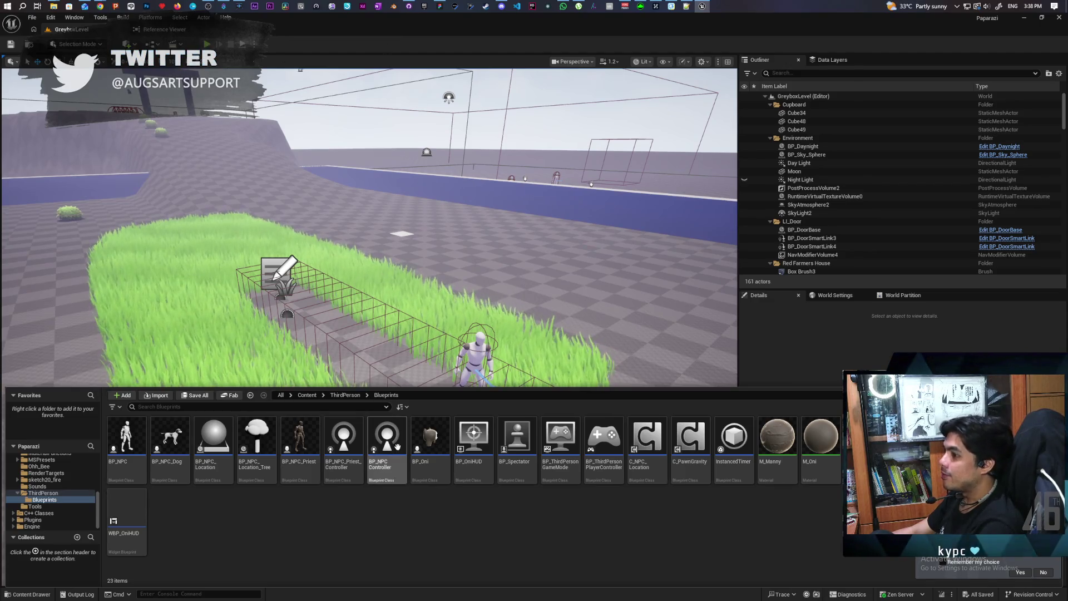
# Open BP_Oni in the Blueprint Editor on its Close NPC Detection graph.
pyautogui.doubleClick(428, 441)
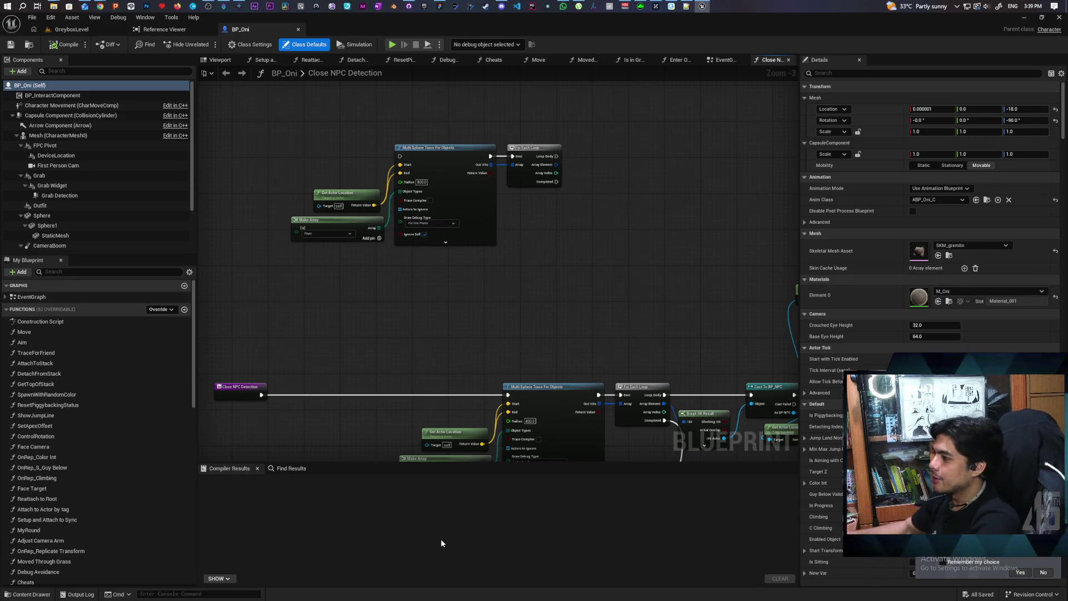
# Undo the stray edits around the Break Hit Result and Cast To BP_NPC nodes.
pyautogui.moveTo(499, 361); pyautogui.dragTo(507, 378)
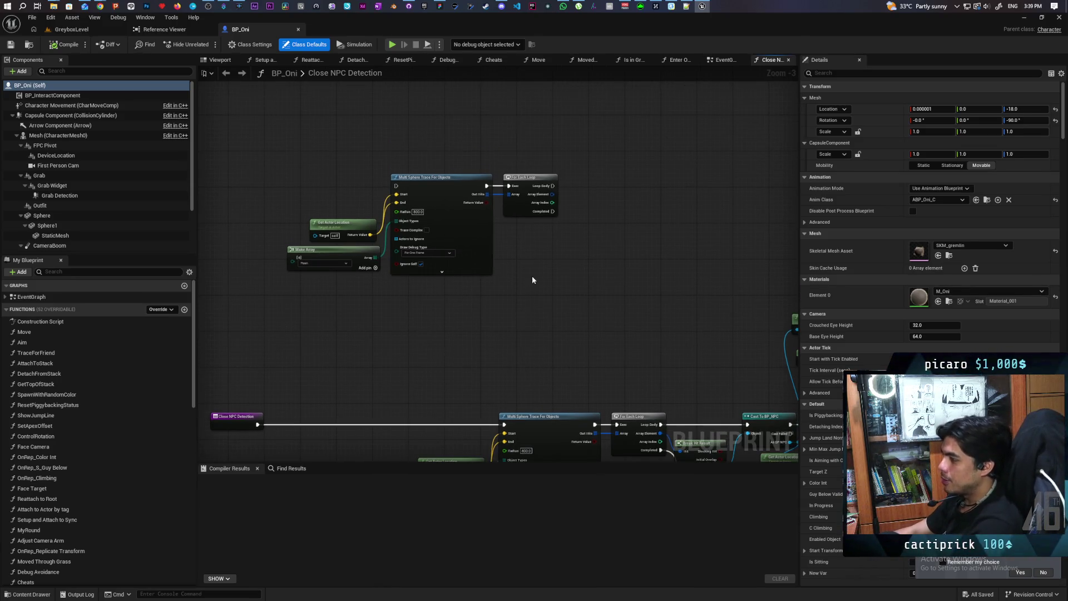
pyautogui.moveTo(532, 279); pyautogui.dragTo(421, 203)
pyautogui.scroll(3, 523, 219)
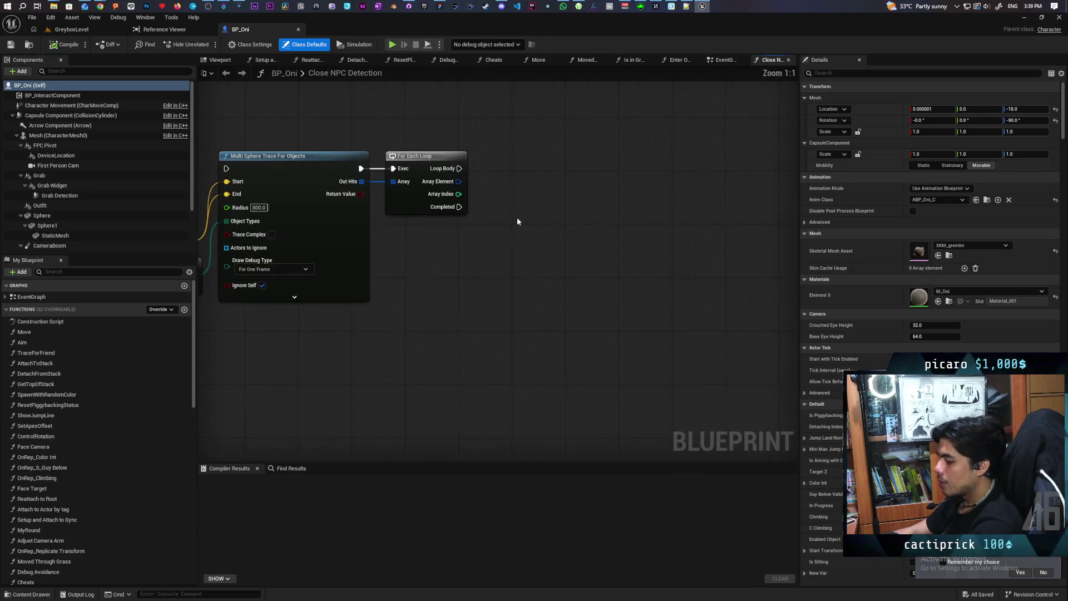
pyautogui.click(540, 266)
pyautogui.moveTo(540, 265)
pyautogui.mouseDown()
pyautogui.moveTo(512, 191)
pyautogui.moveTo(458, 119)
pyautogui.moveTo(558, 250)
pyautogui.moveTo(597, 331)
pyautogui.mouseUp()
pyautogui.hotkey('ctrl', 'z')
pyautogui.hotkey('ctrl', 'z')
pyautogui.hotkey('ctrl', 'z')
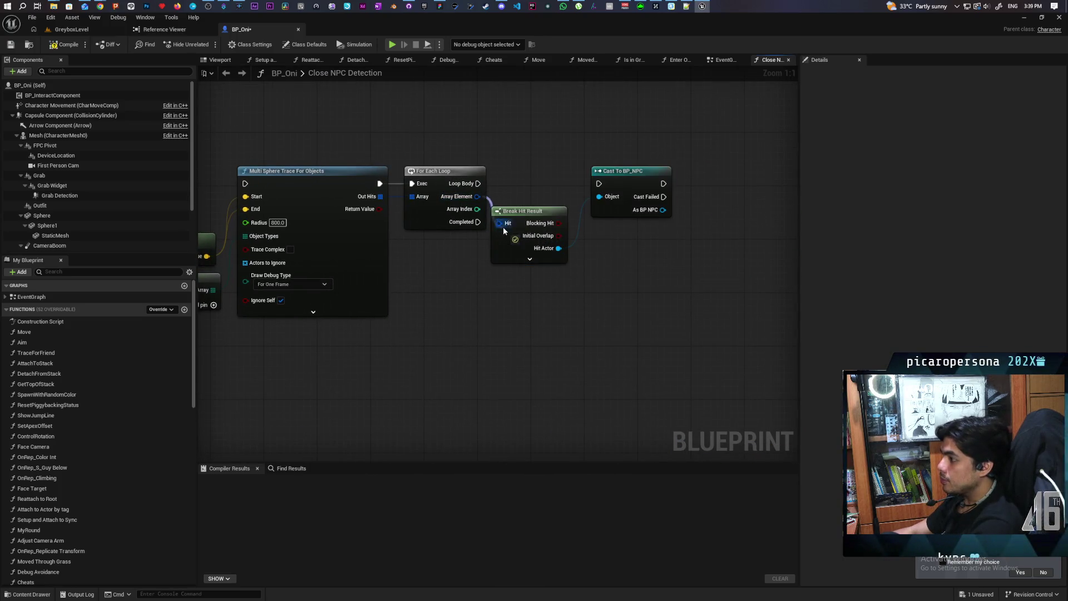
# Wire the upper For Each Loop's Loop Body into Cast To BP_NPC's exec input.
pyautogui.moveTo(478, 183); pyautogui.dragTo(599, 183)
pyautogui.scroll(-3, 550, 276)
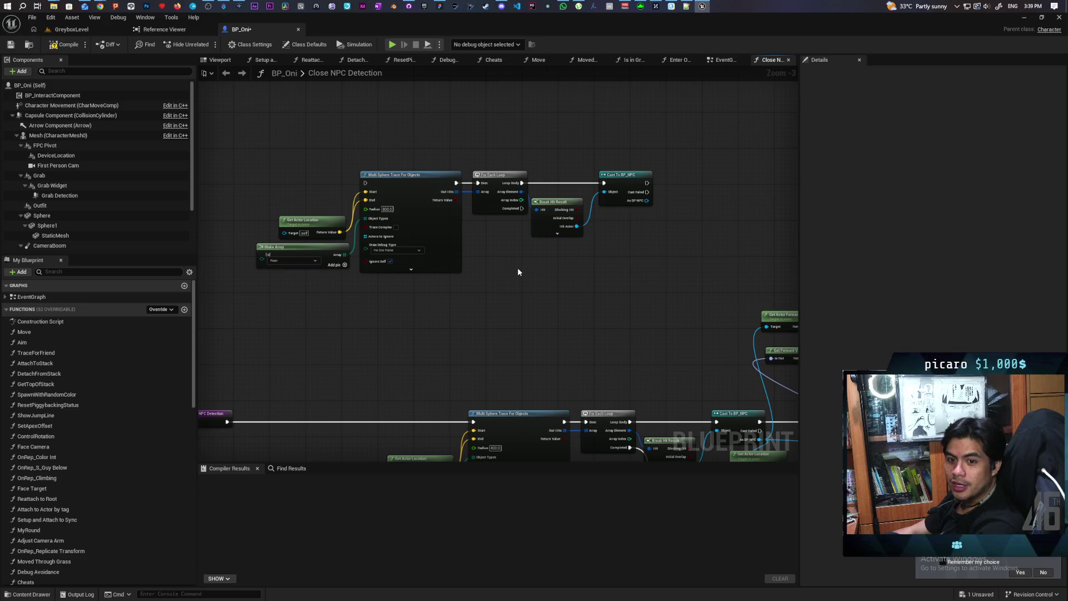
pyautogui.moveTo(498, 295)
pyautogui.mouseDown()
pyautogui.moveTo(503, 238)
pyautogui.moveTo(455, 313)
pyautogui.moveTo(582, 234)
pyautogui.mouseUp()
# Replace the entry-to-lower-trace link with a Sequence node whose Then 1 drives the lower trace.
pyautogui.moveTo(593, 156); pyautogui.dragTo(544, 369)
pyautogui.keyDown('alt'); pyautogui.click(347, 368); pyautogui.keyUp('alt')
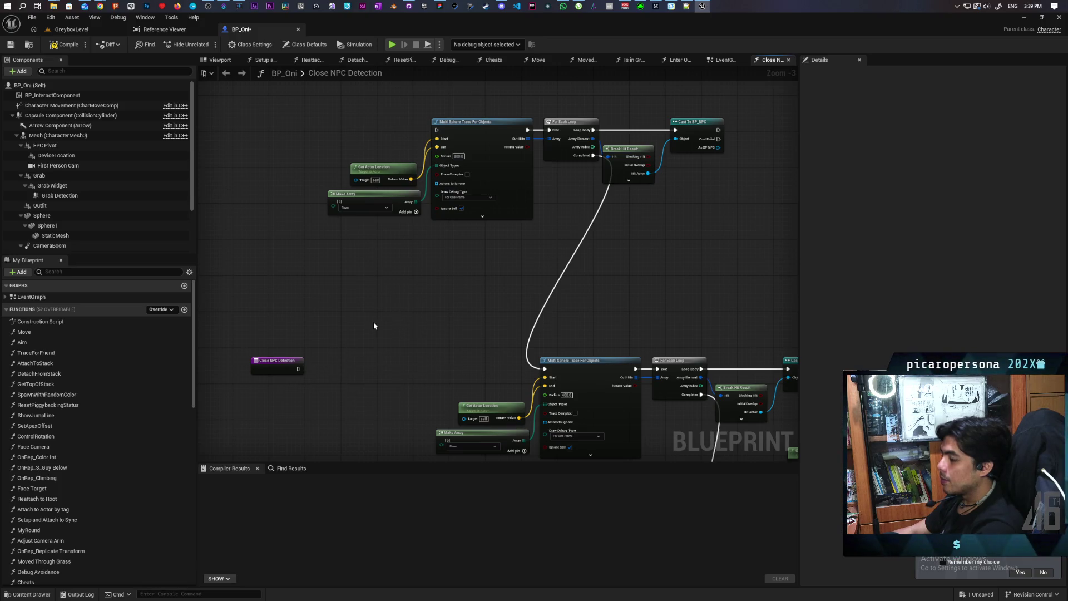
pyautogui.hotkey('ctrl', 'v')
pyautogui.moveTo(278, 362)
pyautogui.mouseDown()
pyautogui.moveTo(287, 271)
pyautogui.moveTo(359, 282)
pyautogui.moveTo(297, 283)
pyautogui.moveTo(393, 307)
pyautogui.moveTo(292, 170)
pyautogui.moveTo(436, 130)
pyautogui.mouseUp()
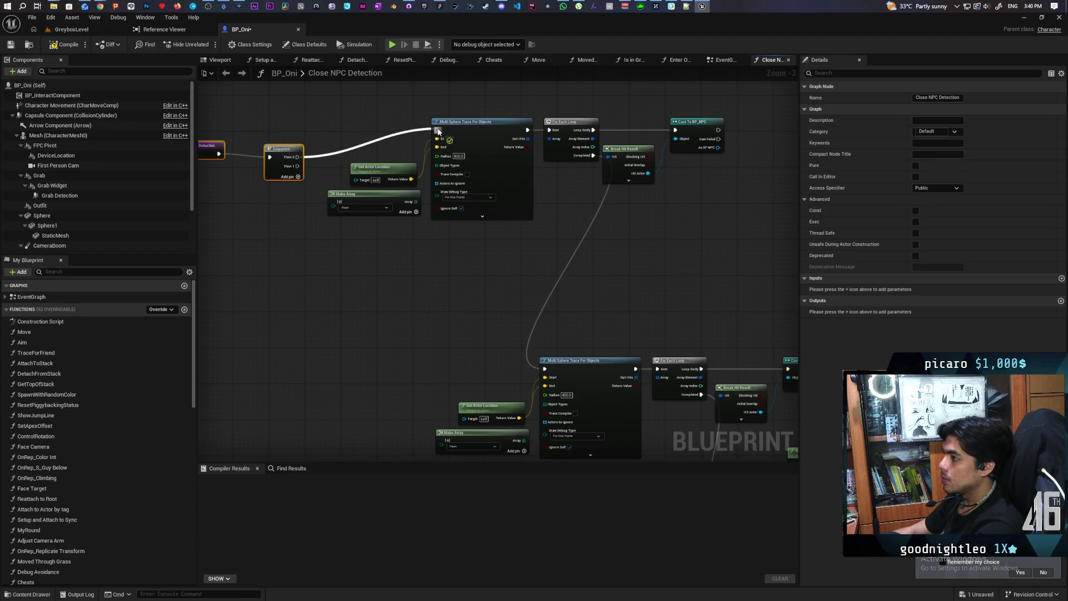
pyautogui.moveTo(298, 166)
pyautogui.mouseDown()
pyautogui.moveTo(537, 389)
pyautogui.moveTo(544, 368)
pyautogui.mouseUp()
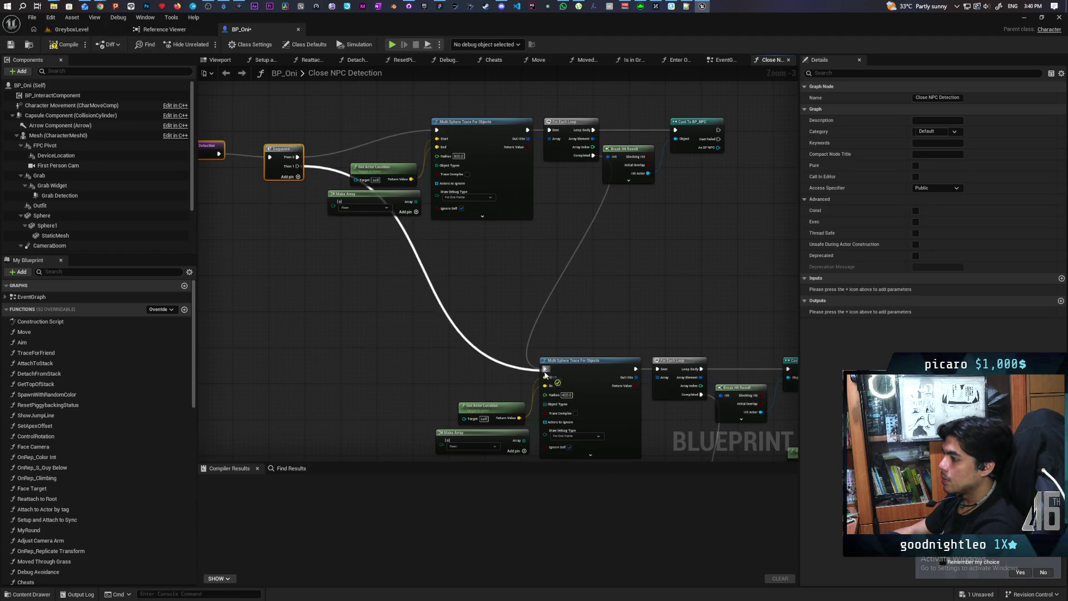
pyautogui.moveTo(264, 122); pyautogui.dragTo(394, 206)
# Straighten the exec pins, drop the loop-completion link, and move the upper trace chain higher.
pyautogui.keyDown('shift'); pyautogui.click(612, 205); pyautogui.keyUp('shift')
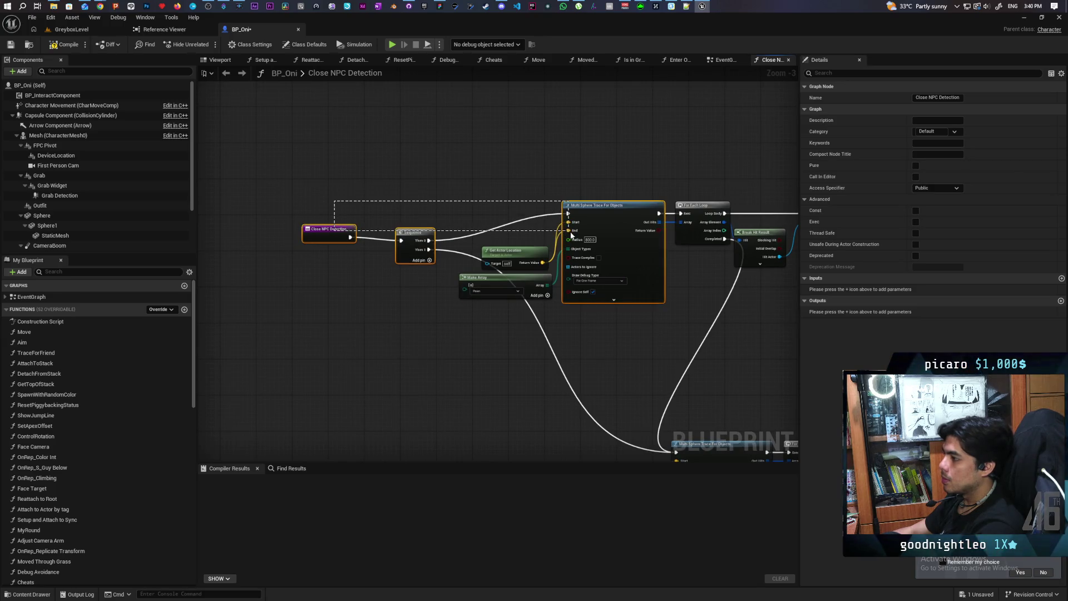
pyautogui.press('q')
pyautogui.click(491, 180)
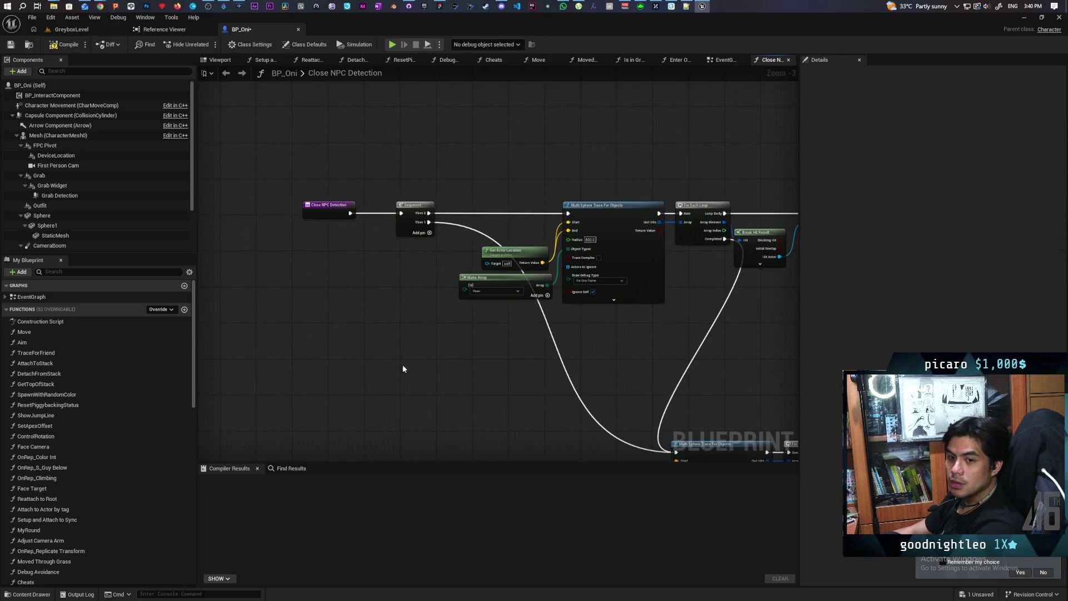
pyautogui.moveTo(682, 351); pyautogui.dragTo(549, 310)
pyautogui.hotkey('ctrl', 'z')
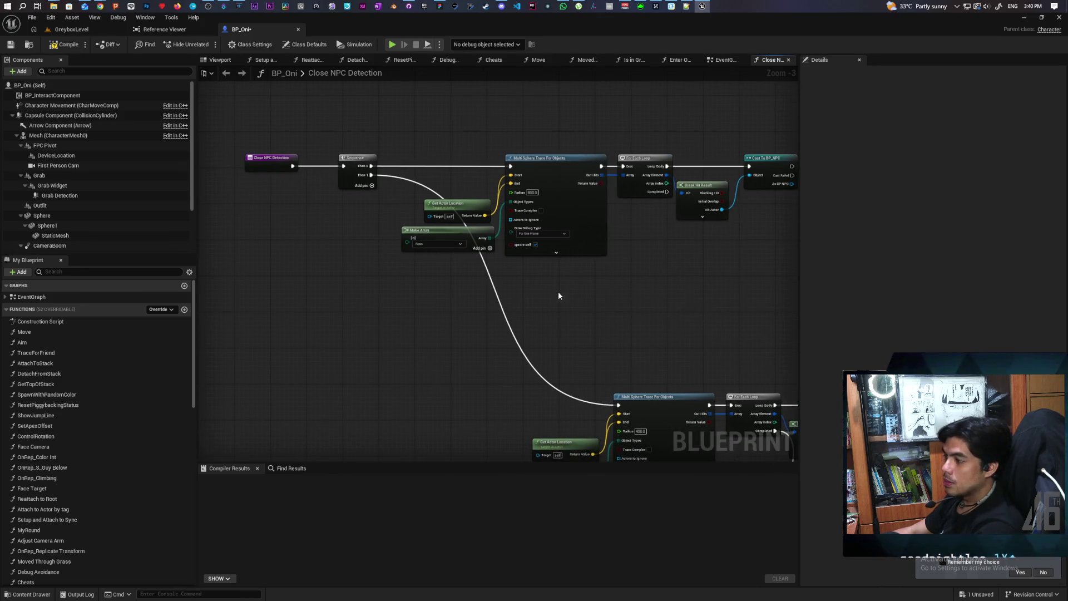
pyautogui.moveTo(325, 166); pyautogui.dragTo(773, 284)
pyautogui.scroll(-2, 527, 291)
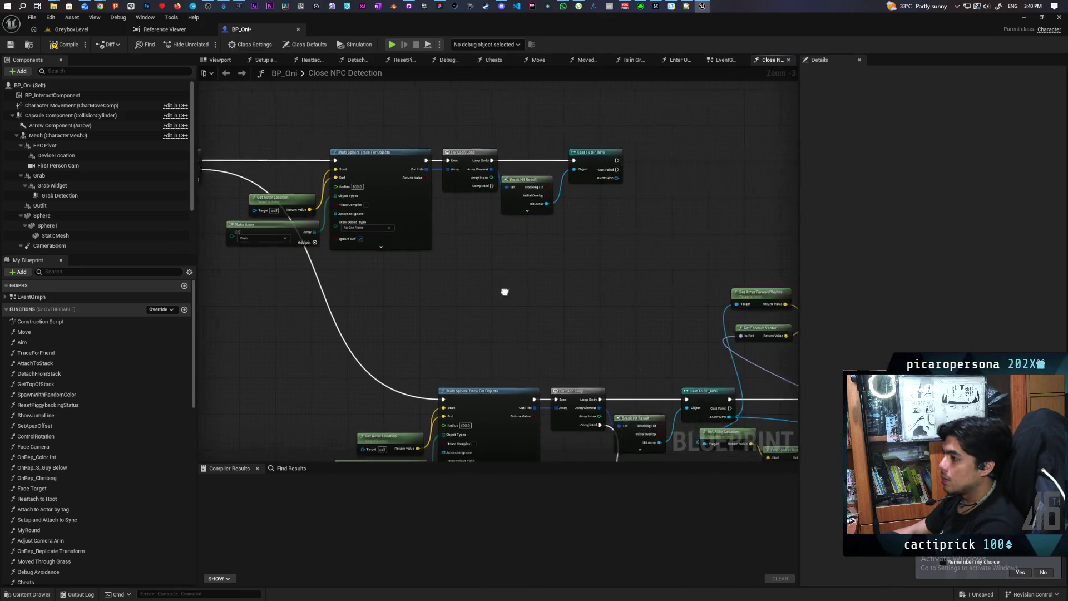
pyautogui.moveTo(250, 210); pyautogui.dragTo(596, 309)
pyautogui.moveTo(449, 236); pyautogui.dragTo(467, 106)
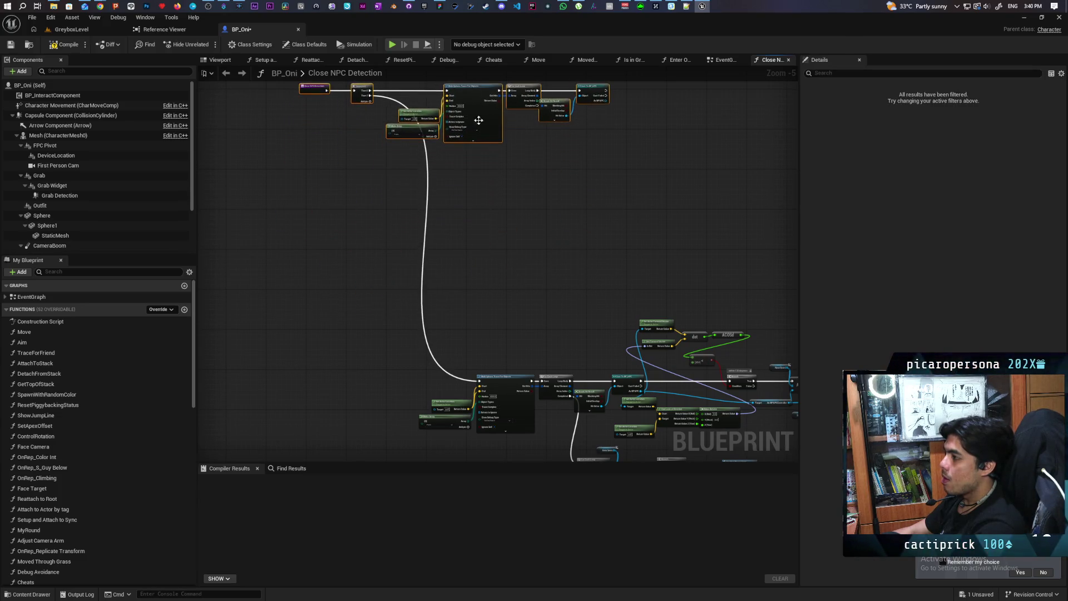
pyautogui.click(485, 296)
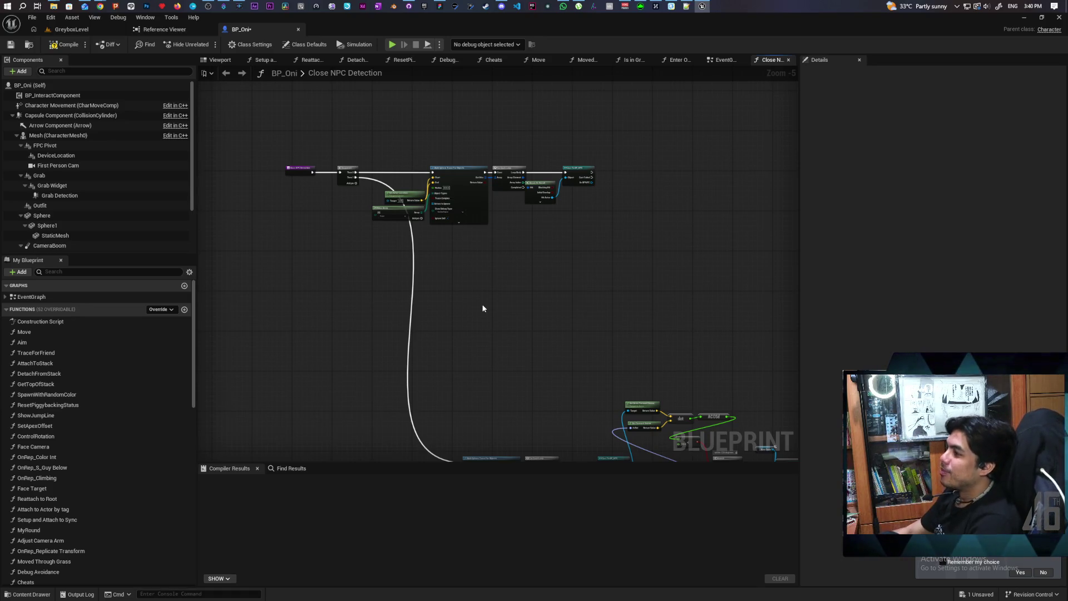
pyautogui.scroll(6, 485, 174)
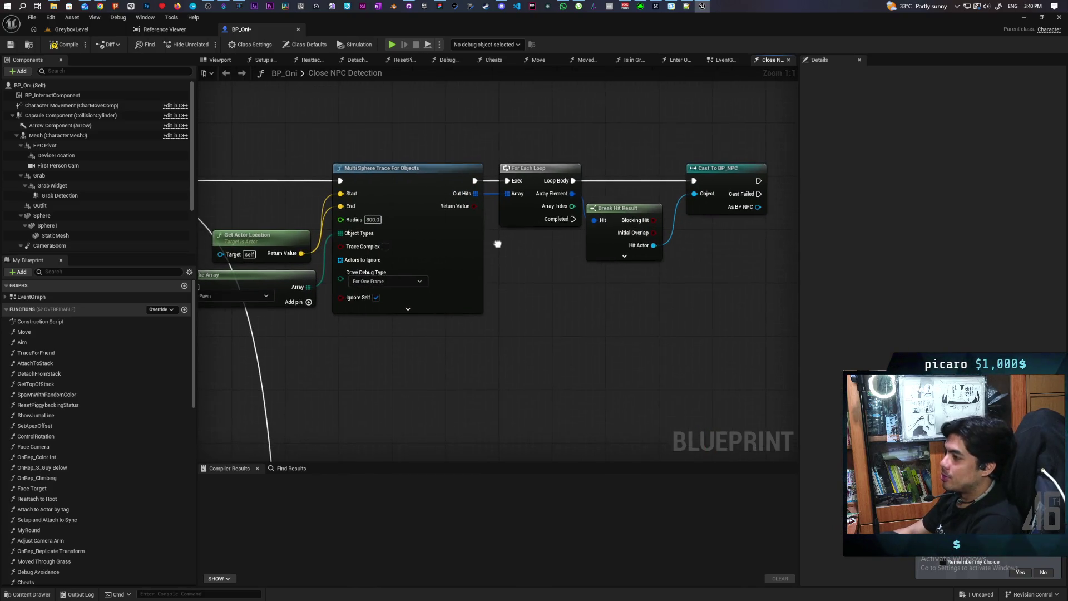
pyautogui.scroll(-3, 467, 181)
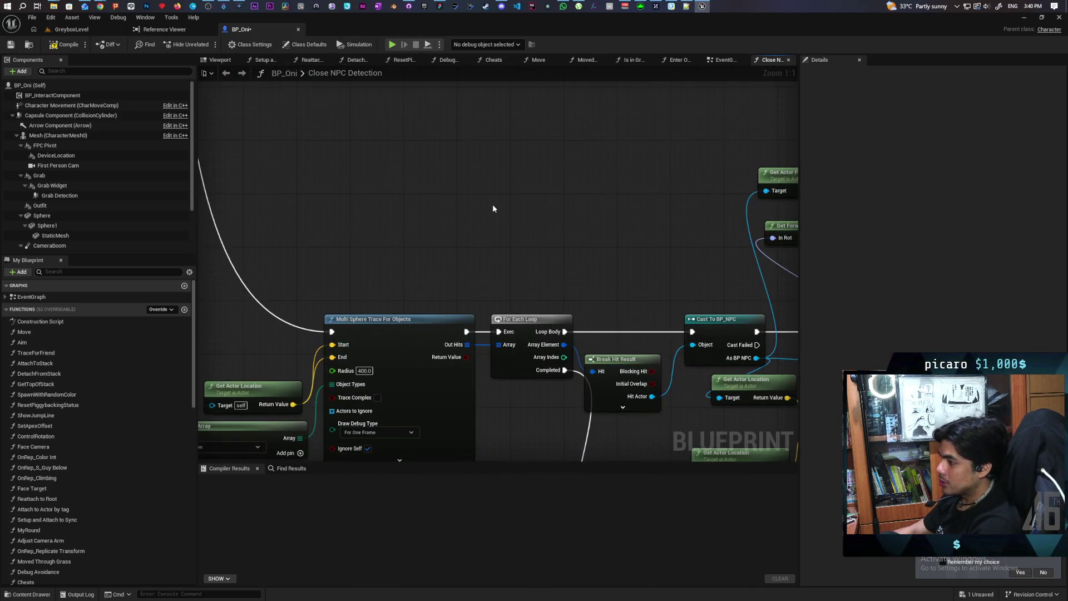
pyautogui.scroll(1, 470, 346)
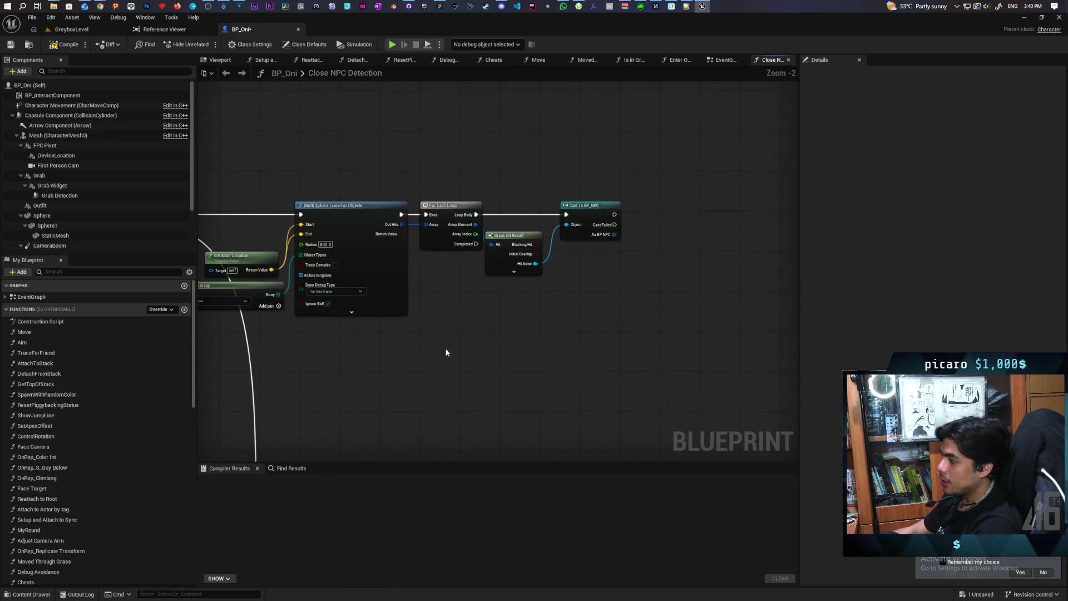
pyautogui.moveTo(470, 313); pyautogui.dragTo(538, 297)
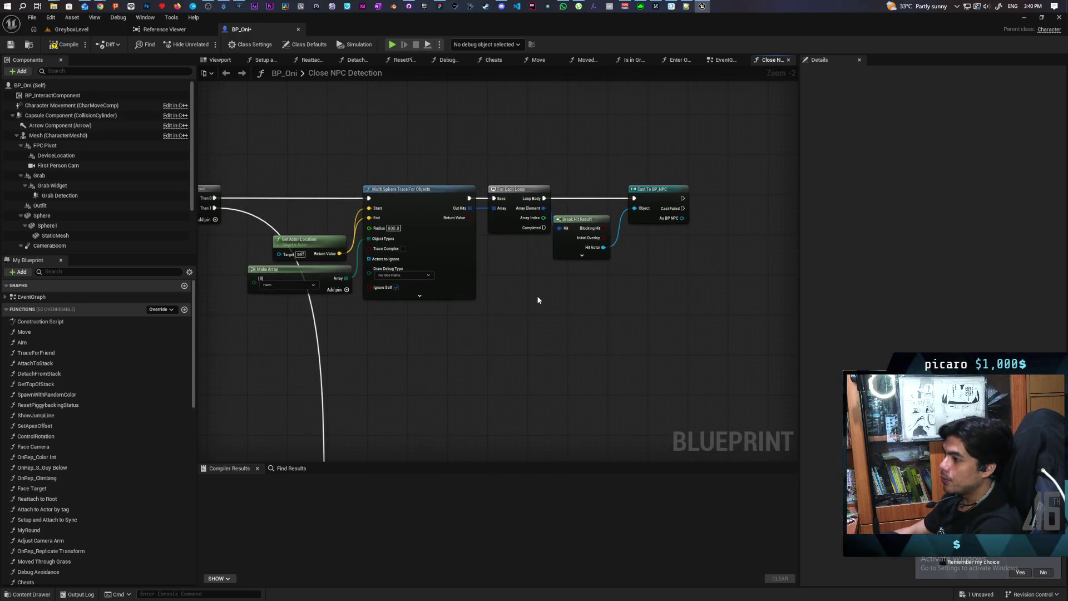